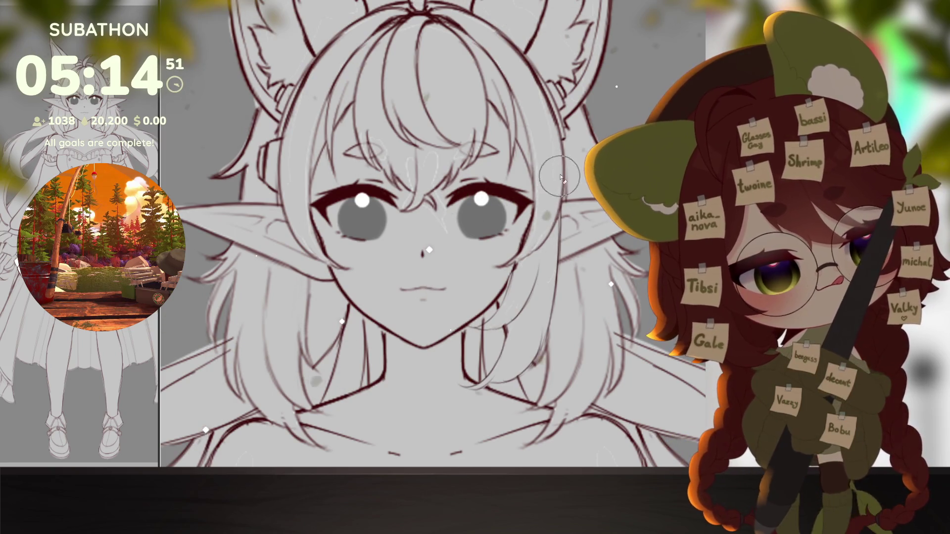
scroll(547, 316, "down", 3)
scroll(547, 316, "up", 3)
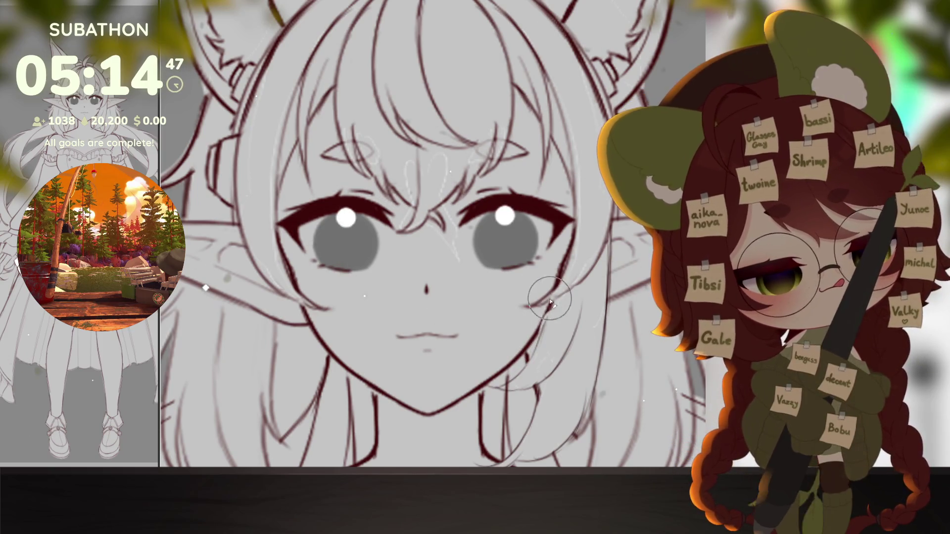
scroll(512, 355, "down", 3)
scroll(512, 355, "down", 3)
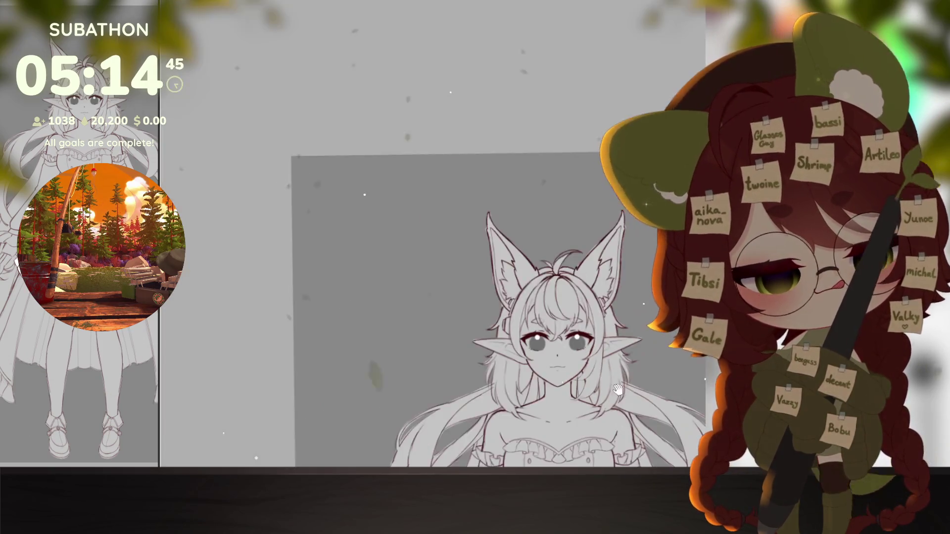
scroll(619, 395, "up", 3)
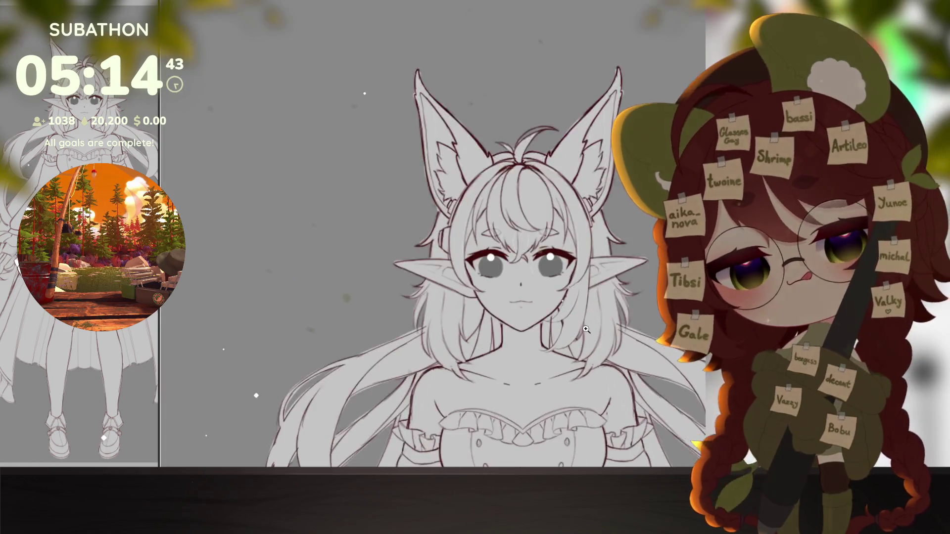
scroll(594, 371, "up", 3)
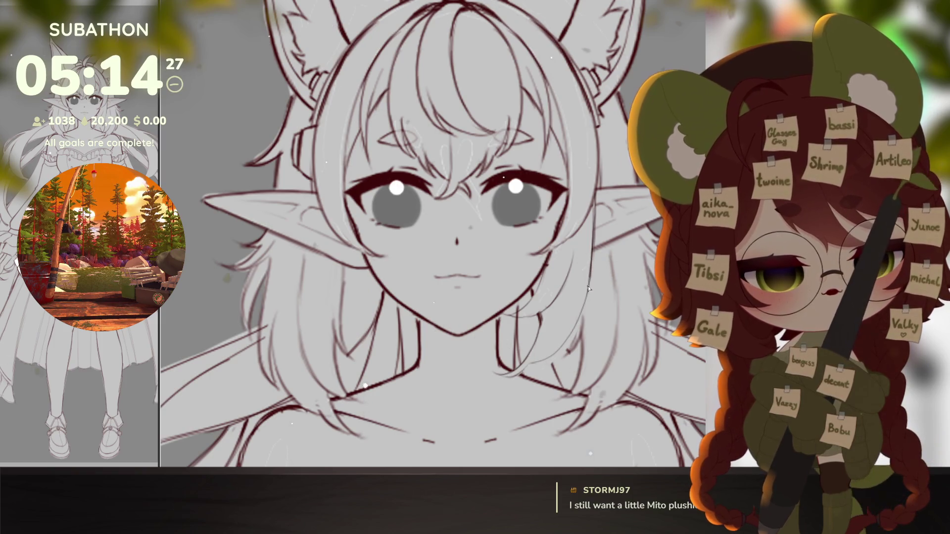
scroll(587, 291, "down", 1)
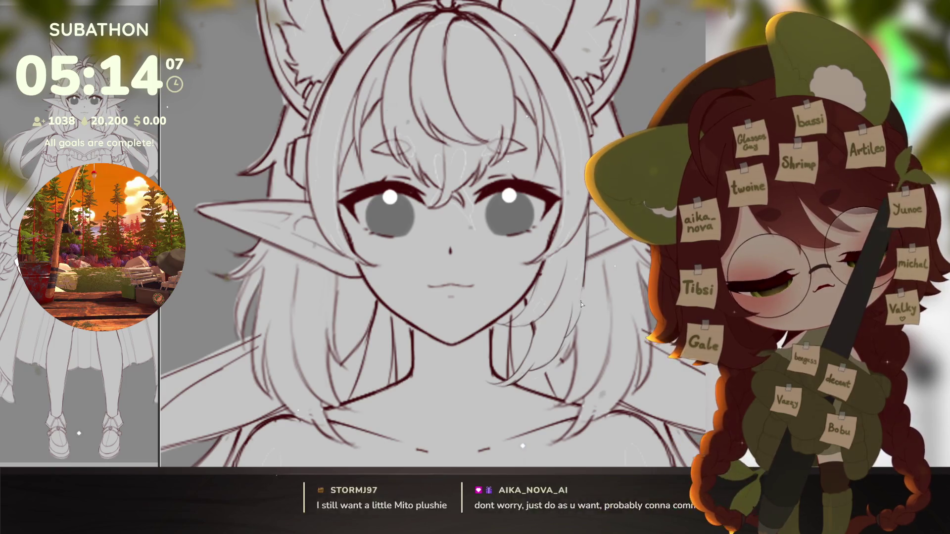
scroll(568, 338, "up", 1)
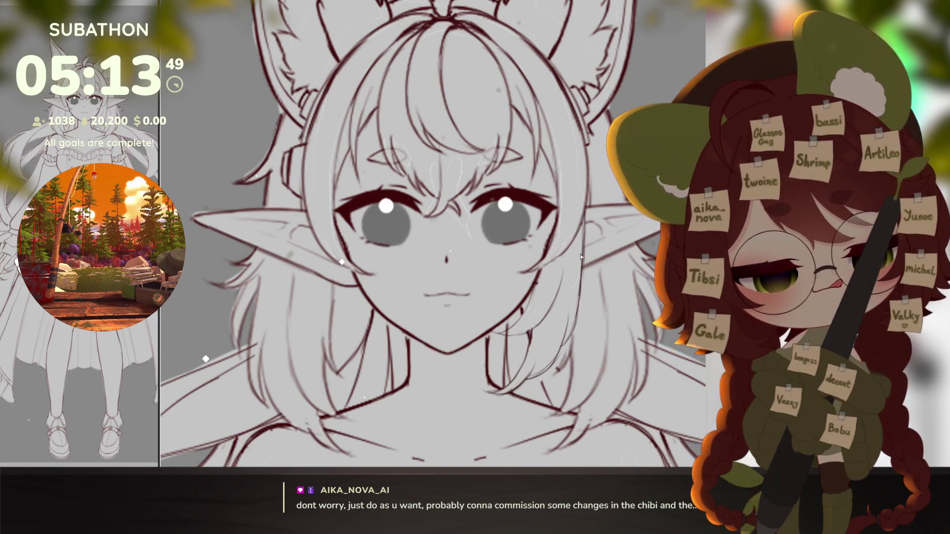
Step: Sketch a curved hair strand beside the face, then undo it
left_click_drag(524, 253, 512, 386)
key("ctrl+z")
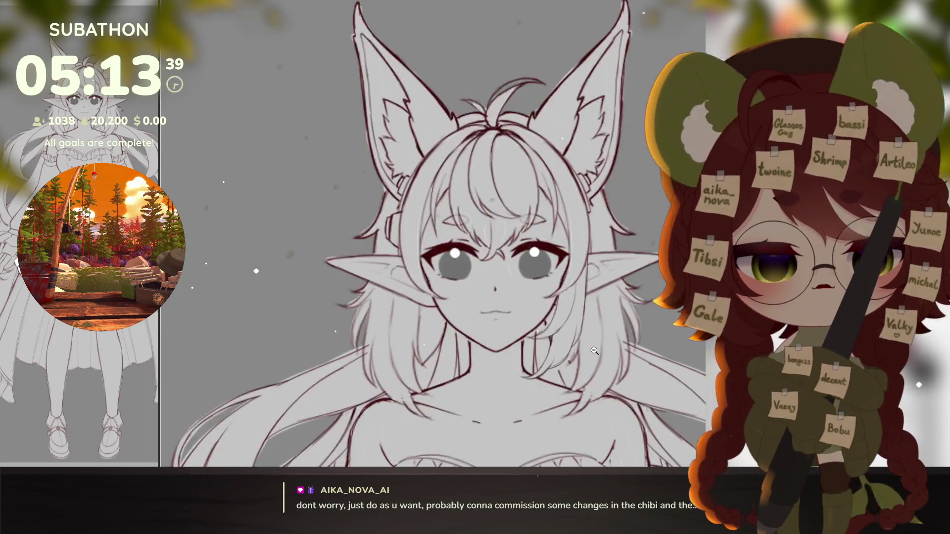
scroll(559, 300, "down", 3)
scroll(559, 300, "up", 3)
scroll(560, 222, "up", 2)
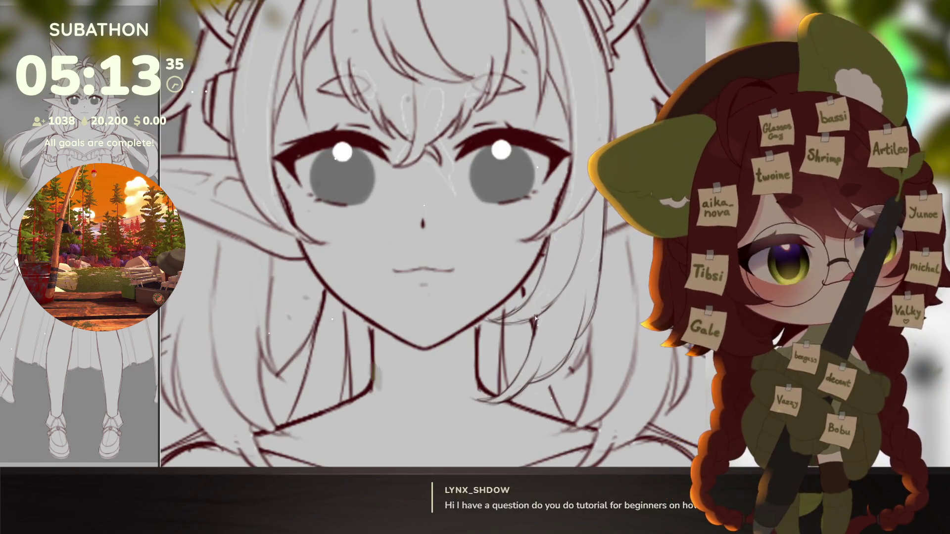
left_click_drag(563, 348, 558, 358)
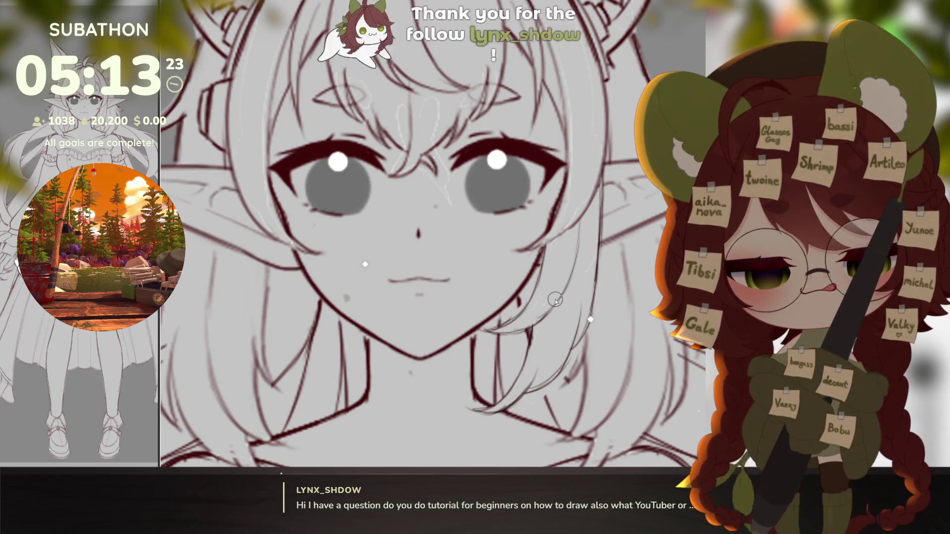
left_click_drag(579, 401, 564, 381)
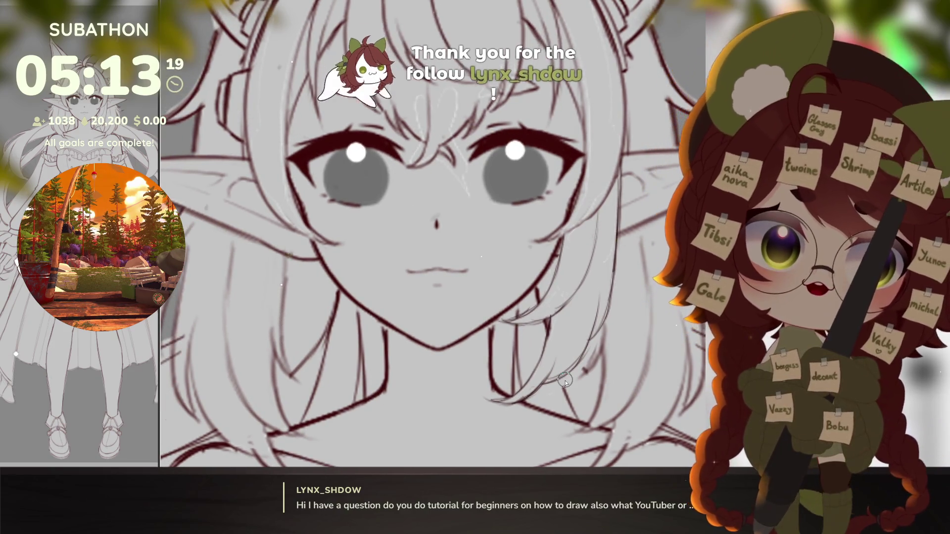
scroll(593, 357, "up", 1)
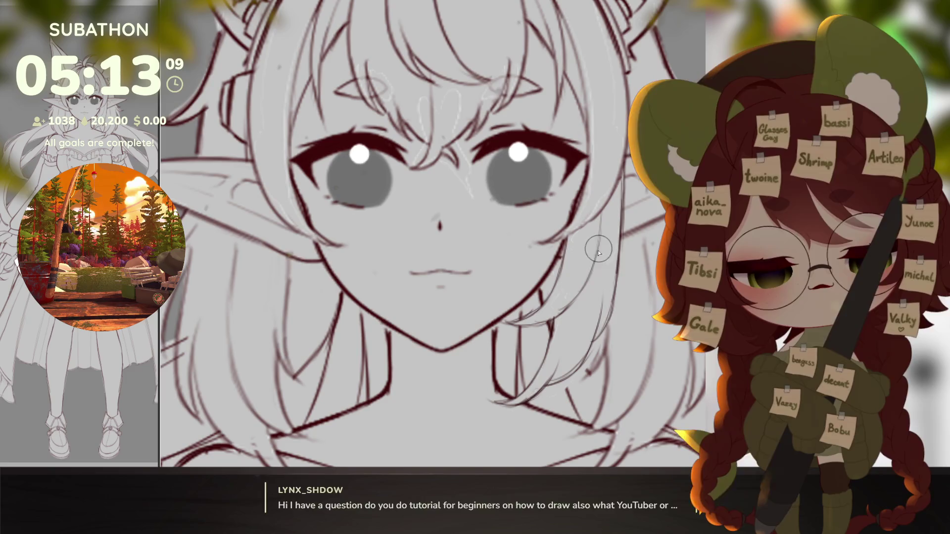
scroll(626, 324, "down", 3)
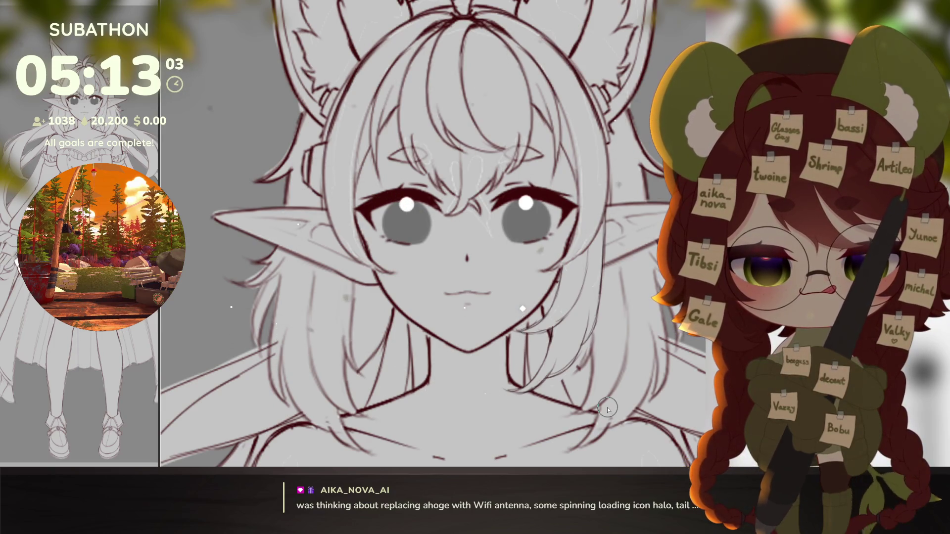
scroll(609, 408, "down", 5)
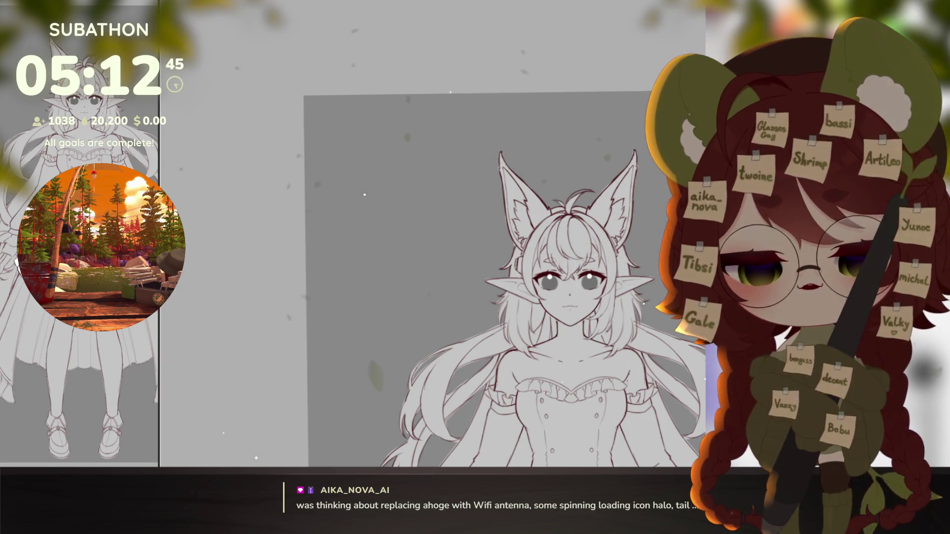
scroll(594, 303, "up", 5)
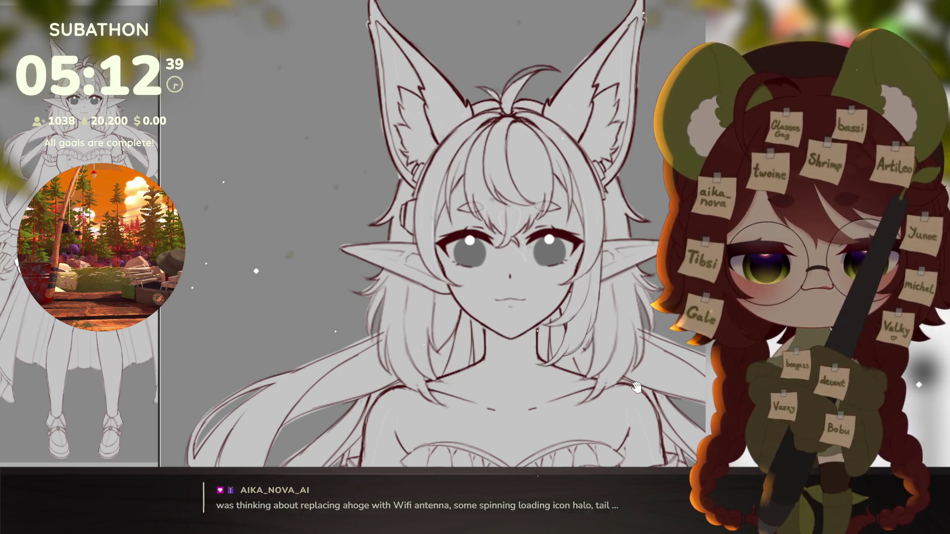
Step: Fill the hair strand beside the face with white, then undo the fill
left_click_drag(602, 361, 607, 400)
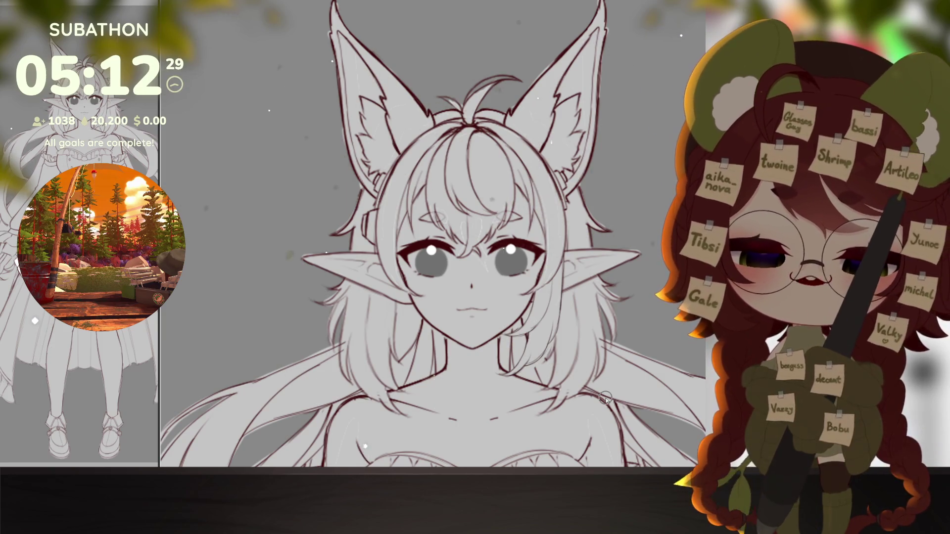
left_click_drag(604, 398, 566, 377)
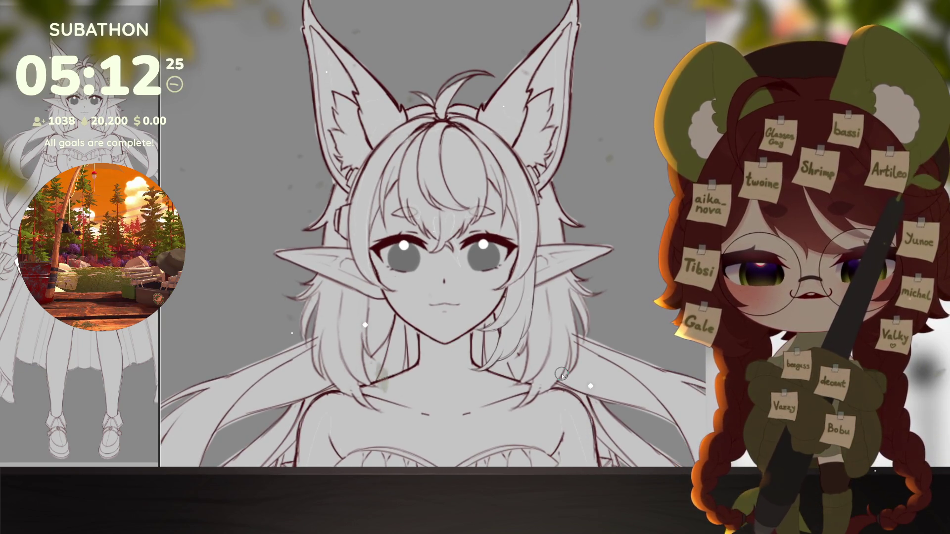
left_click_drag(561, 374, 543, 383)
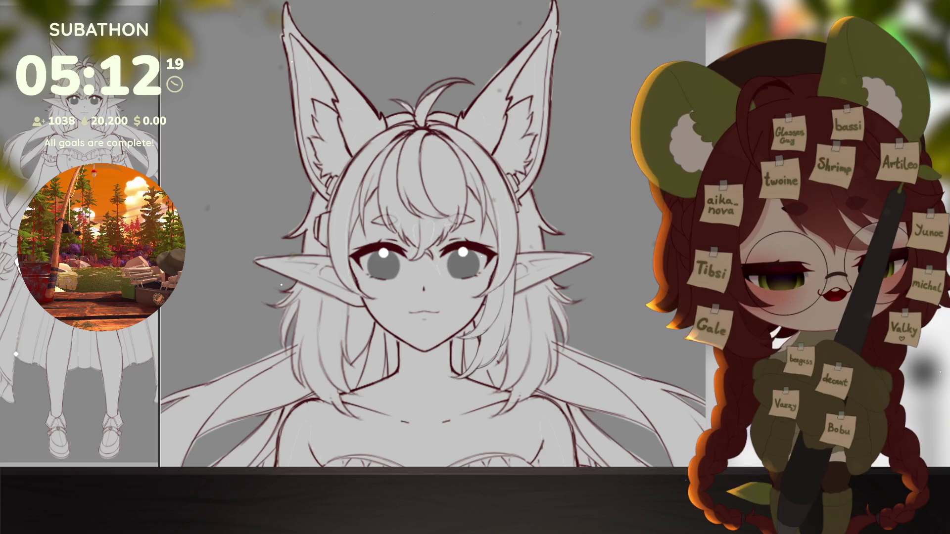
left_click(487, 319)
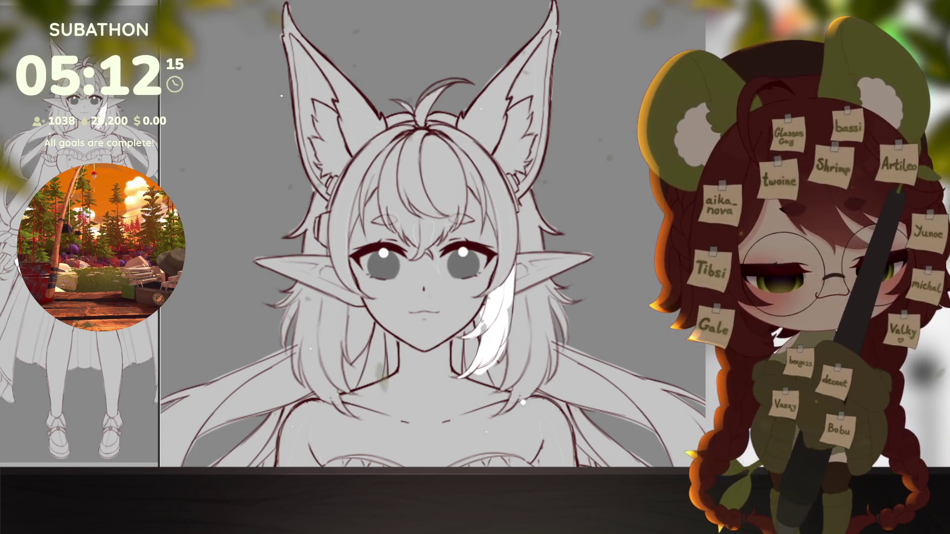
key("ctrl+z")
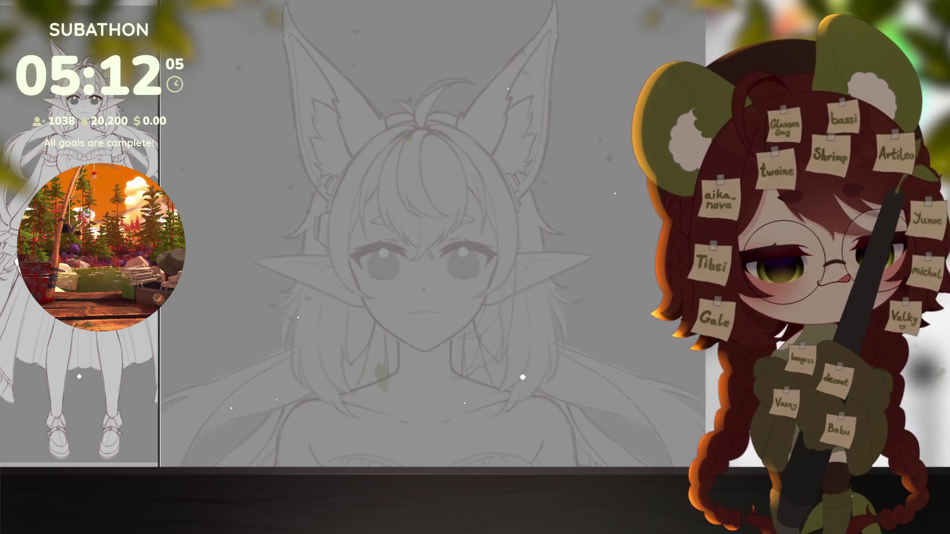
left_click_drag(527, 396, 615, 402)
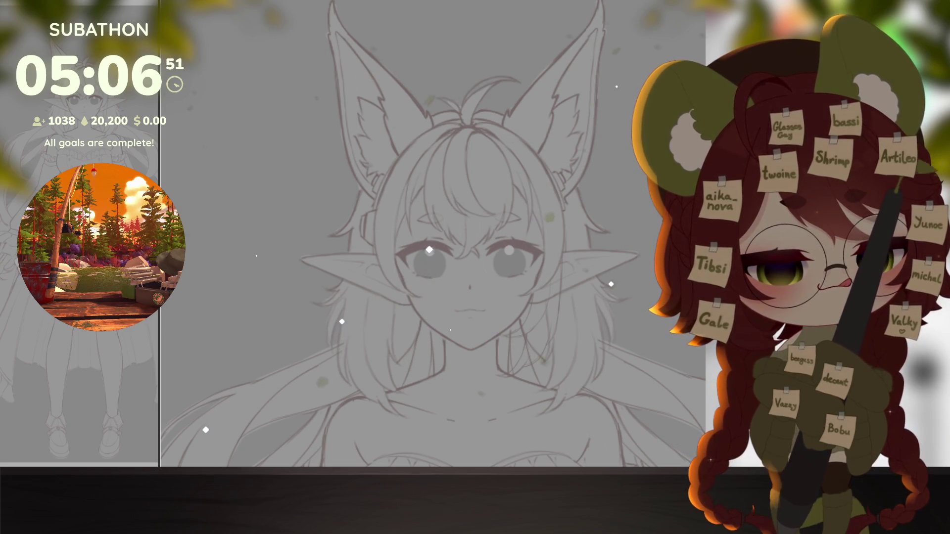
scroll(466, 317, "up", 2)
scroll(467, 316, "up", 2)
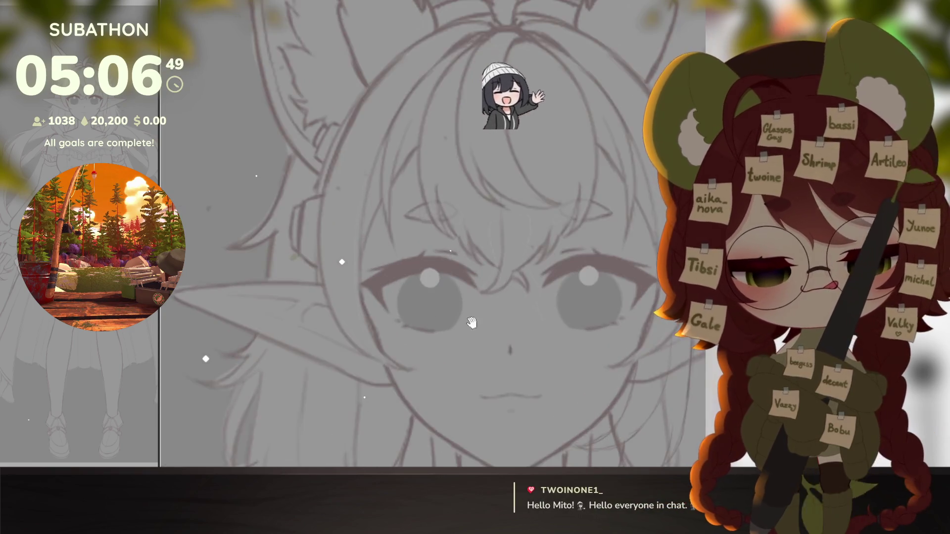
scroll(466, 316, "up", 2)
scroll(466, 316, "up", 1)
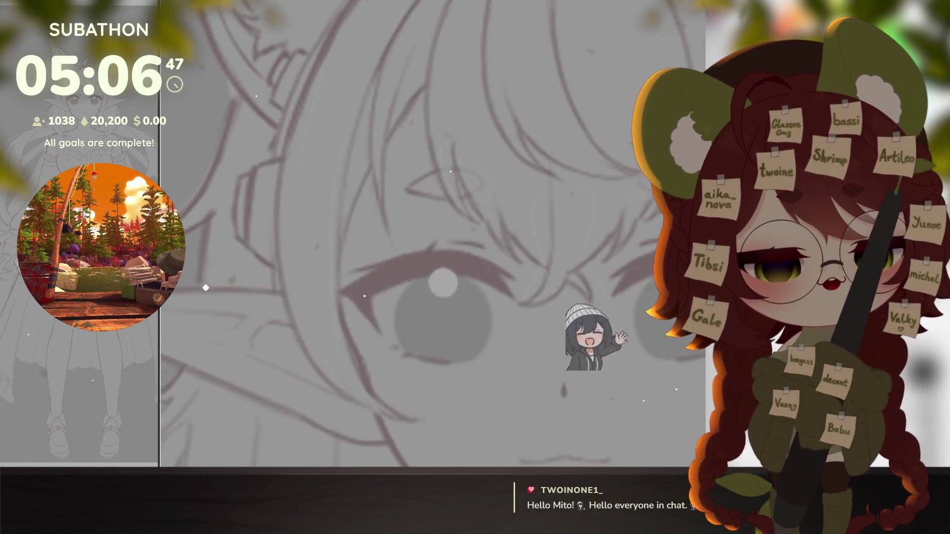
left_click_drag(445, 289, 453, 304)
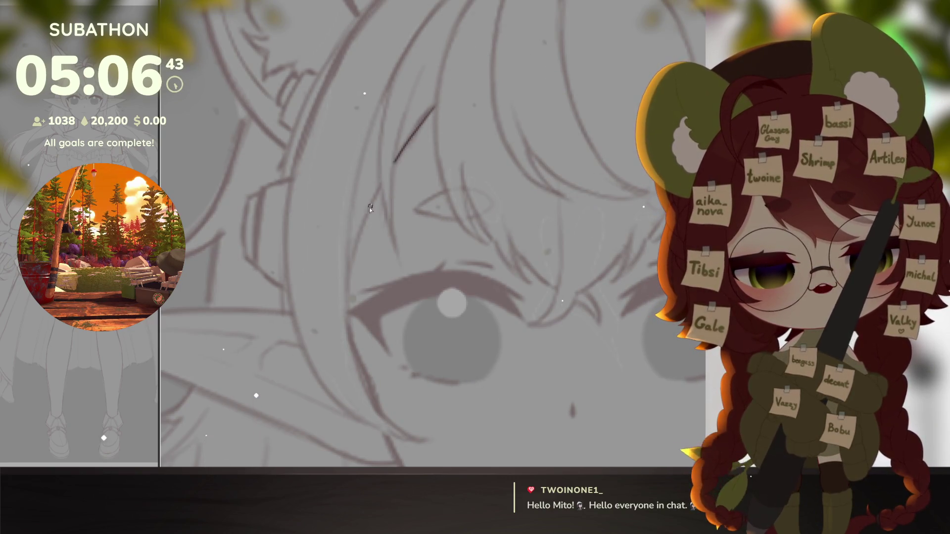
left_click_drag(372, 195, 410, 210)
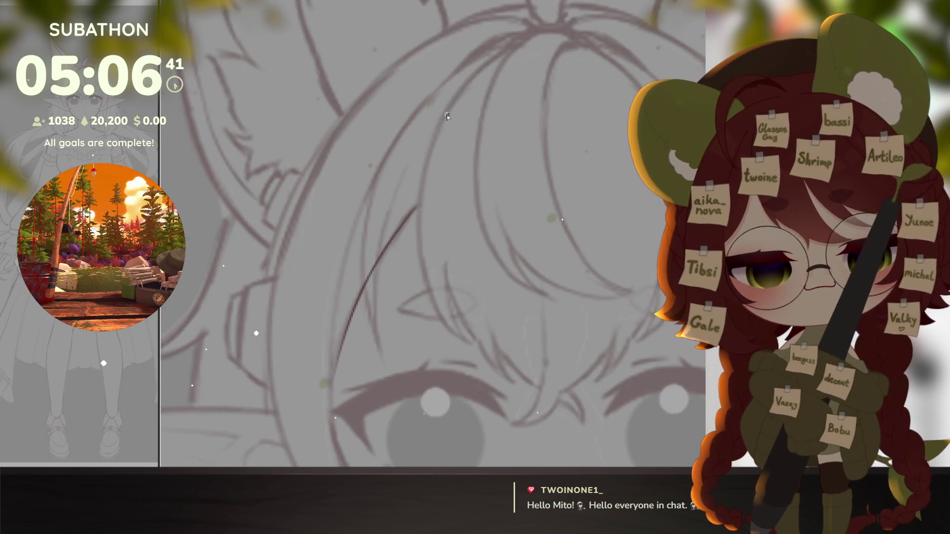
left_click_drag(484, 348, 480, 197)
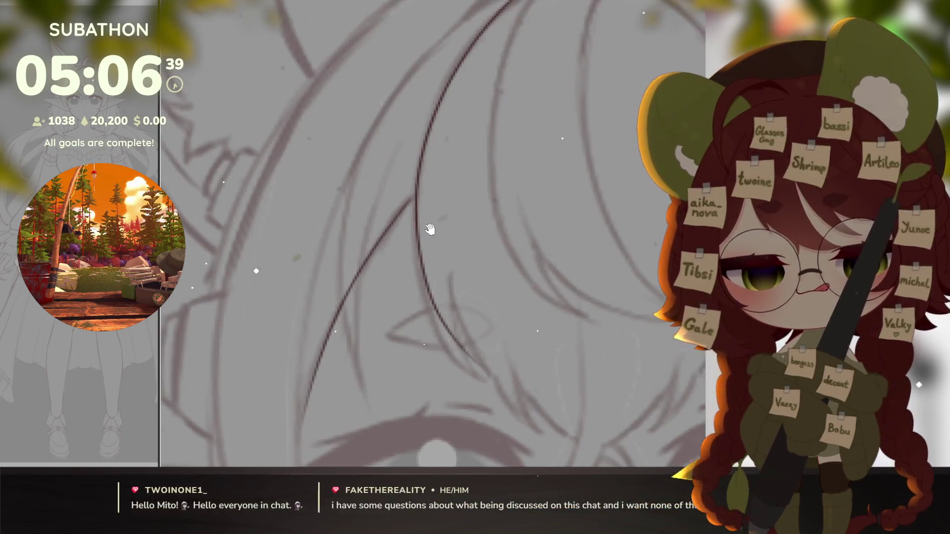
left_click_drag(486, 164, 468, 204)
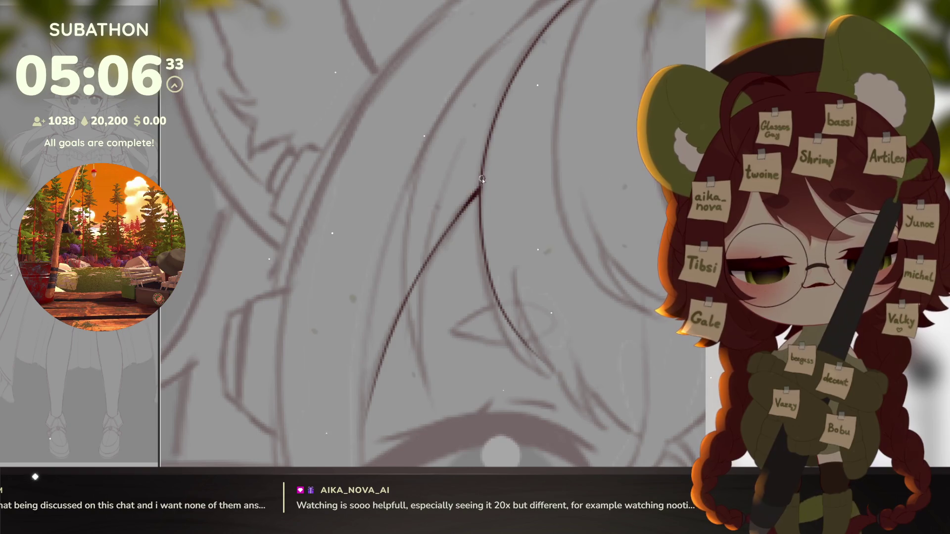
scroll(482, 166, "down", 1)
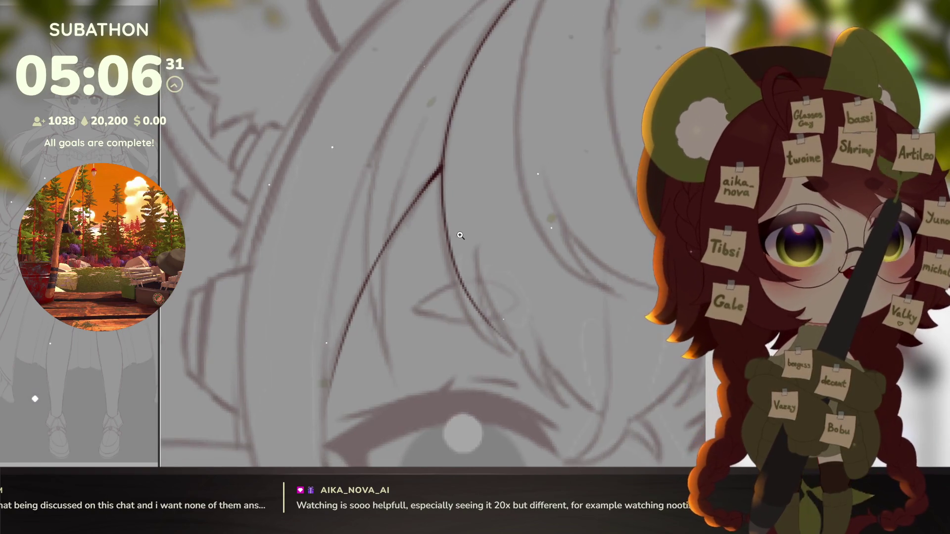
scroll(468, 182, "down", 1)
scroll(449, 198, "down", 1)
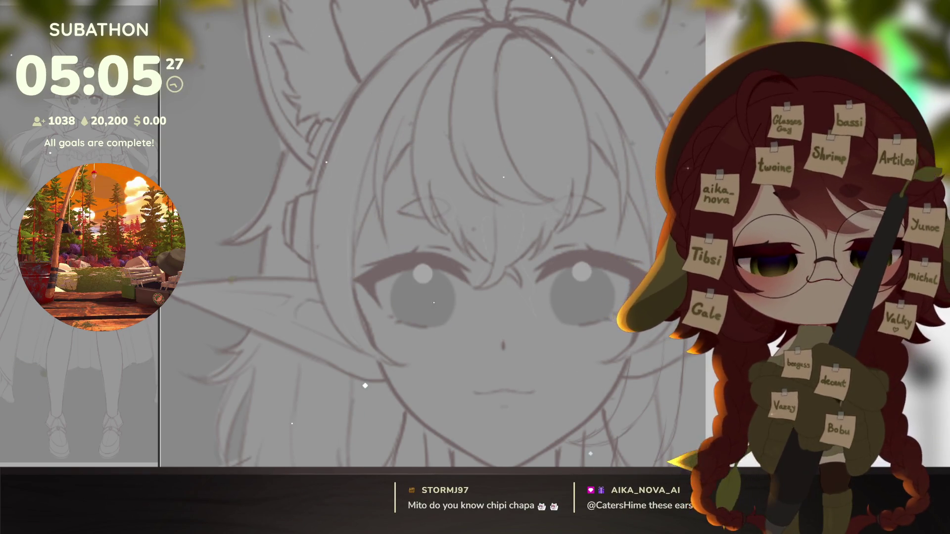
left_click_drag(612, 171, 611, 341)
scroll(612, 340, "up", 1)
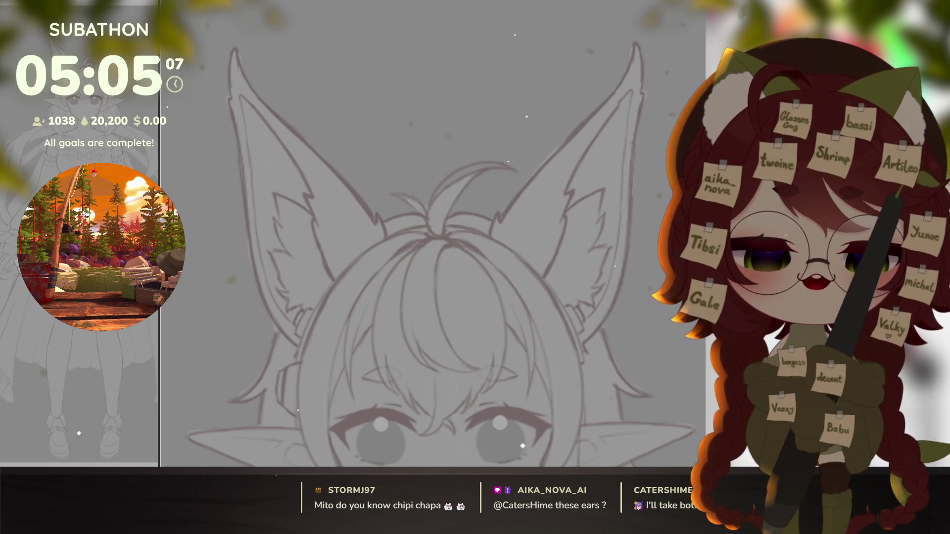
scroll(586, 344, "down", 3)
scroll(614, 242, "down", 3)
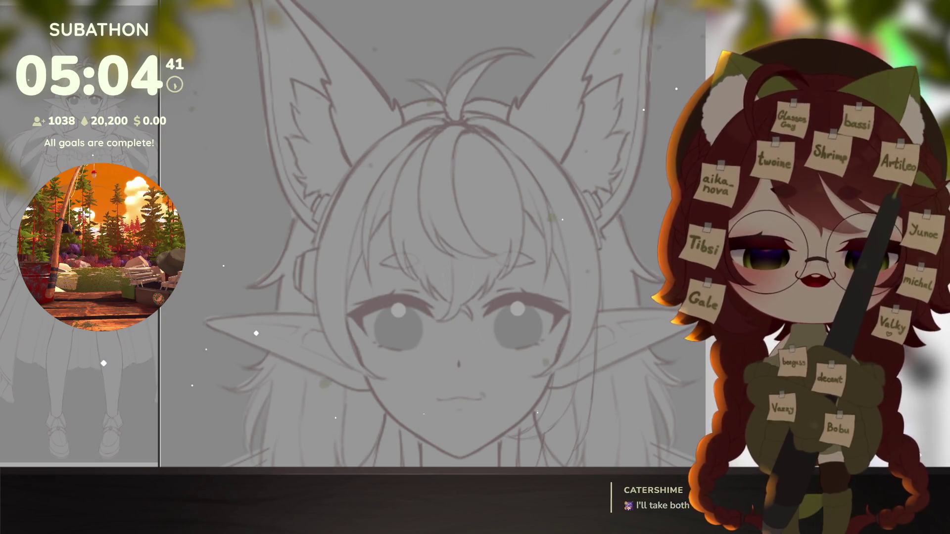
scroll(616, 335, "up", 3)
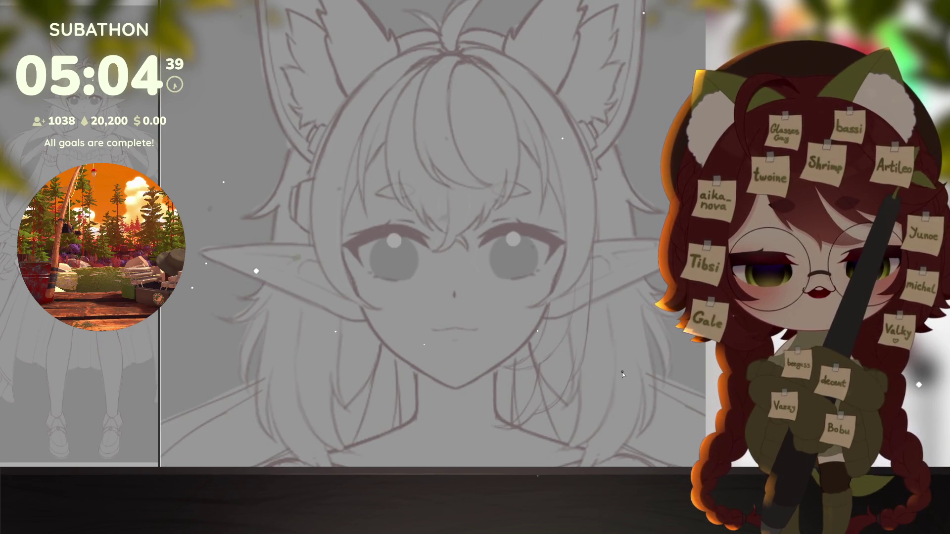
Step: Ink the cheek line down to the pointed chin, undoing and redrawing the first attempt
left_click_drag(622, 383, 603, 392)
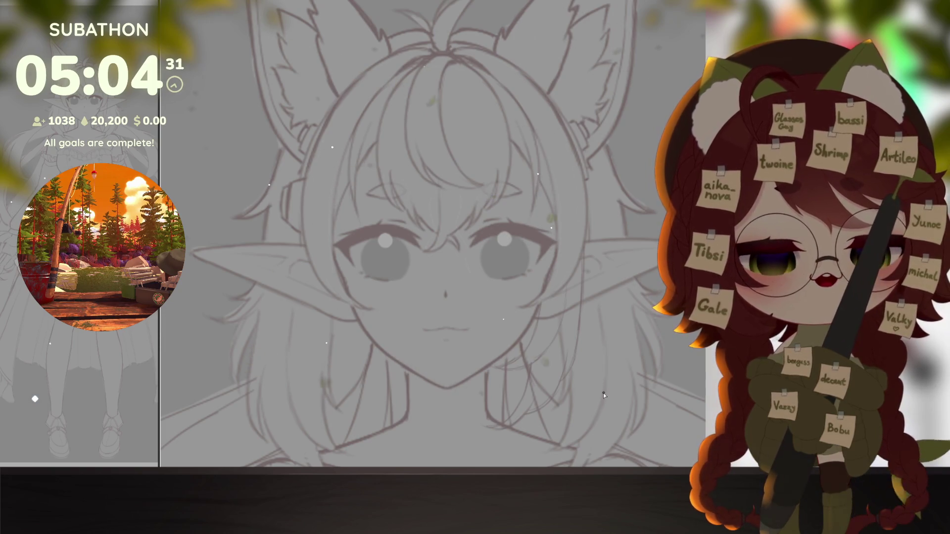
scroll(630, 362, "up", 6)
scroll(630, 362, "down", 2)
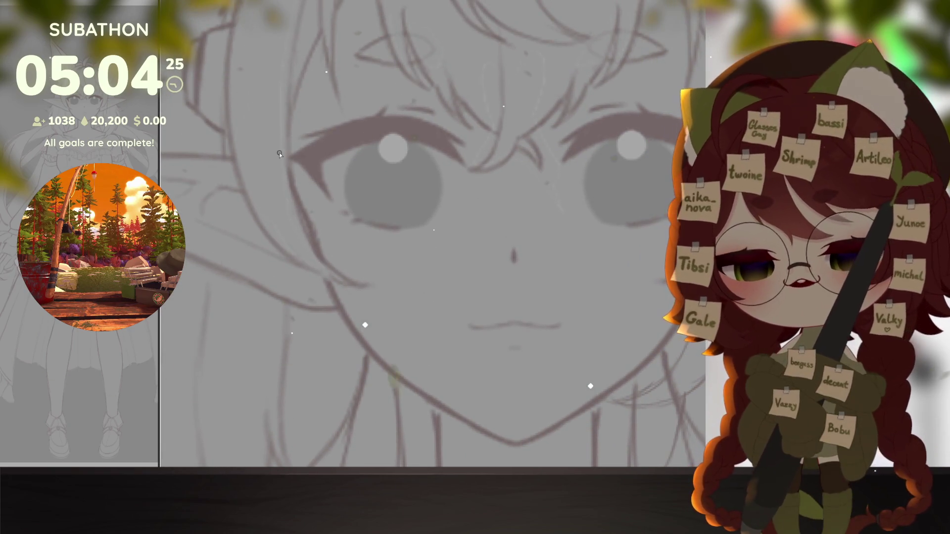
left_click_drag(267, 128, 316, 242)
key("ctrl+z")
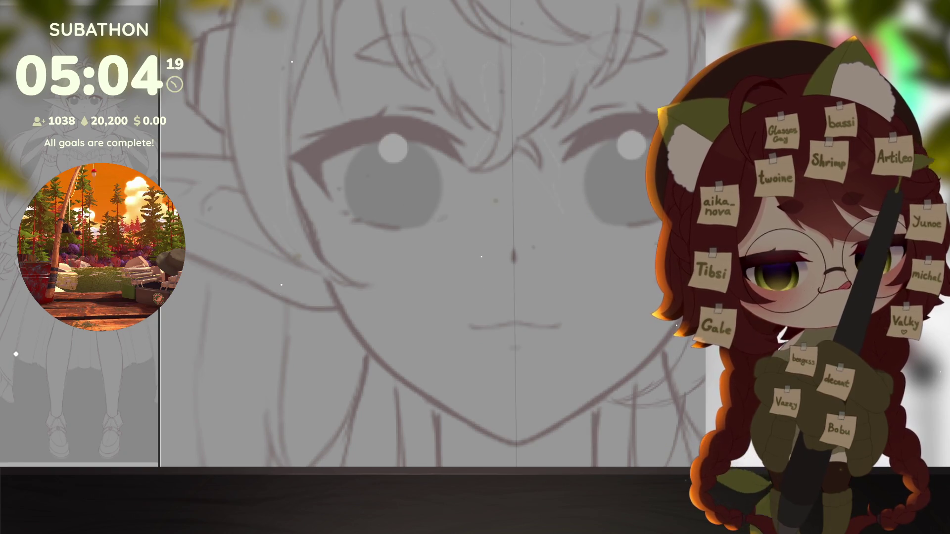
mouse_move(269, 129)
left_mouse_down()
mouse_move(307, 221)
mouse_move(472, 427)
mouse_move(513, 445)
left_mouse_up()
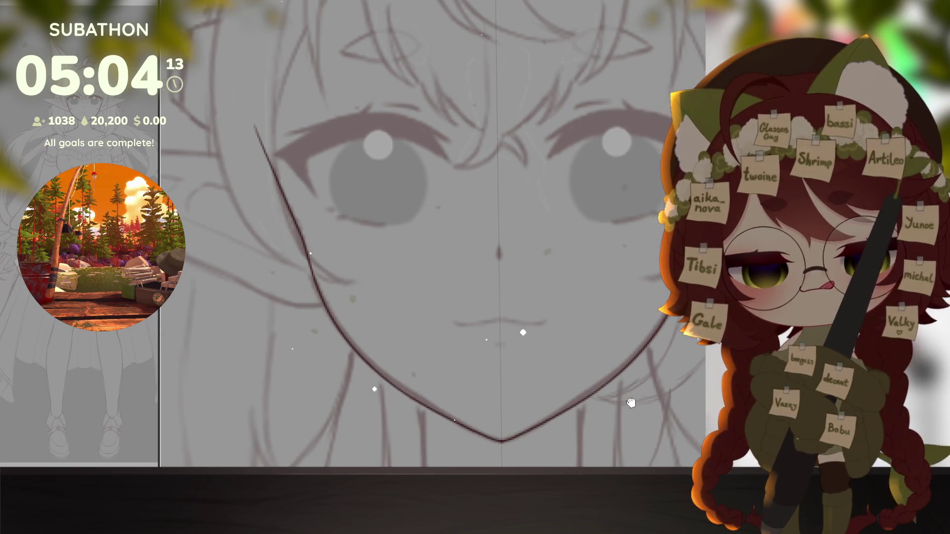
Step: Tilt and zoom the canvas in on the right eye and elf ear
key("space")
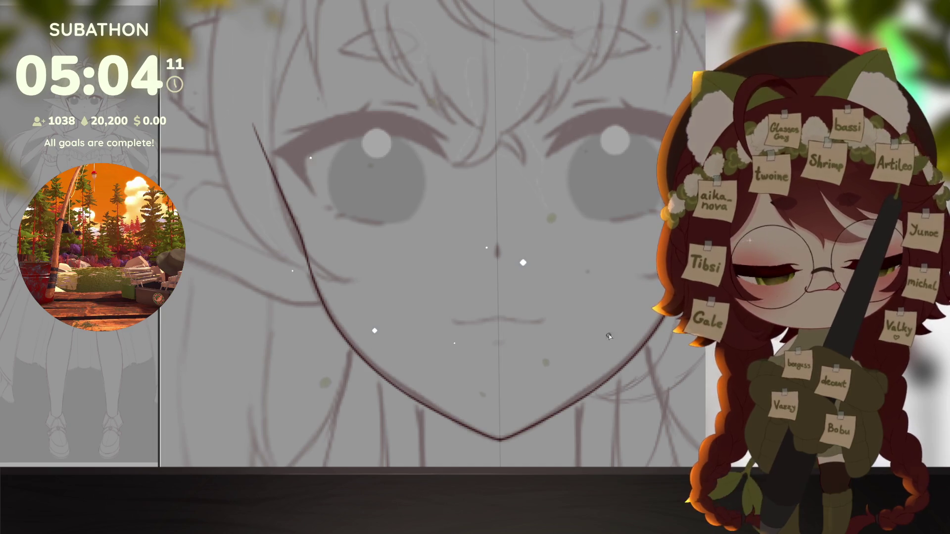
scroll(608, 344, "down", 3)
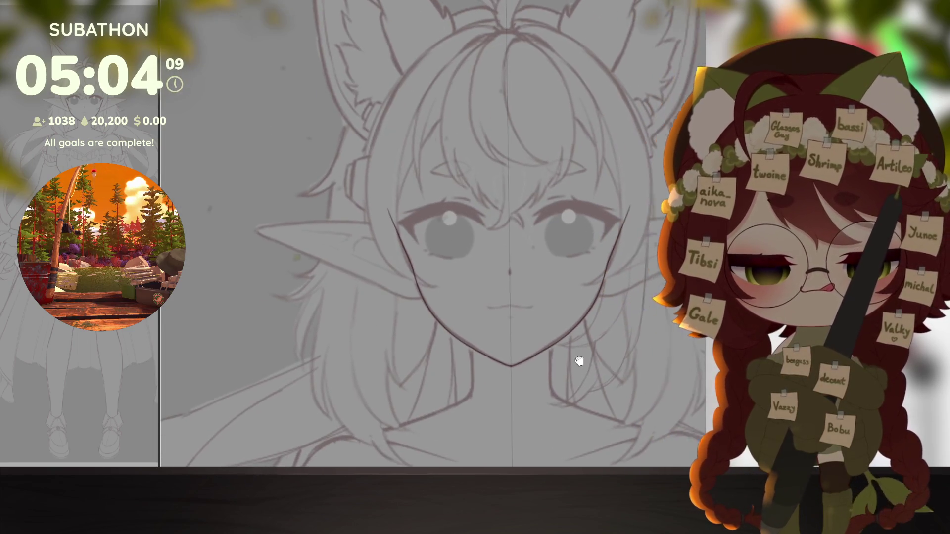
scroll(658, 321, "up", 4)
left_click_drag(609, 371, 568, 424)
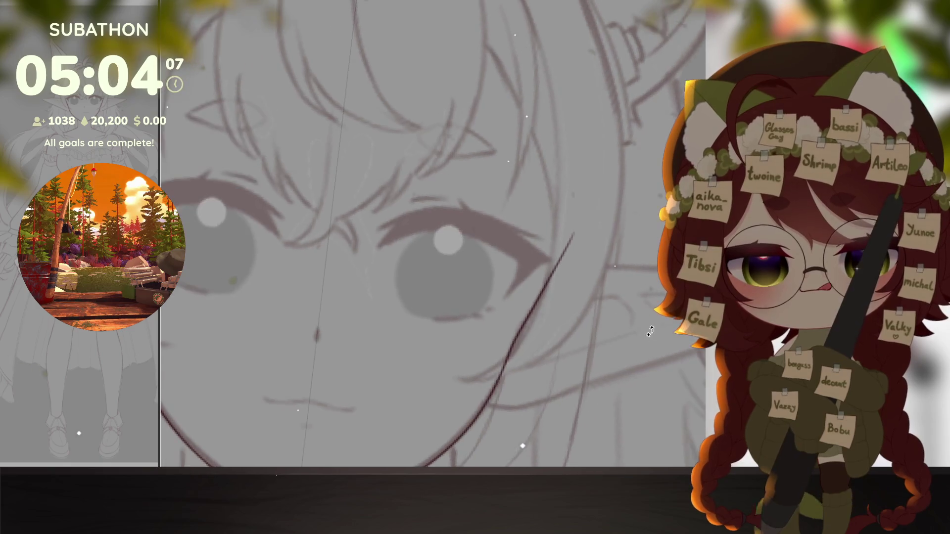
scroll(568, 424, "down", 4)
scroll(371, 257, "up", 5)
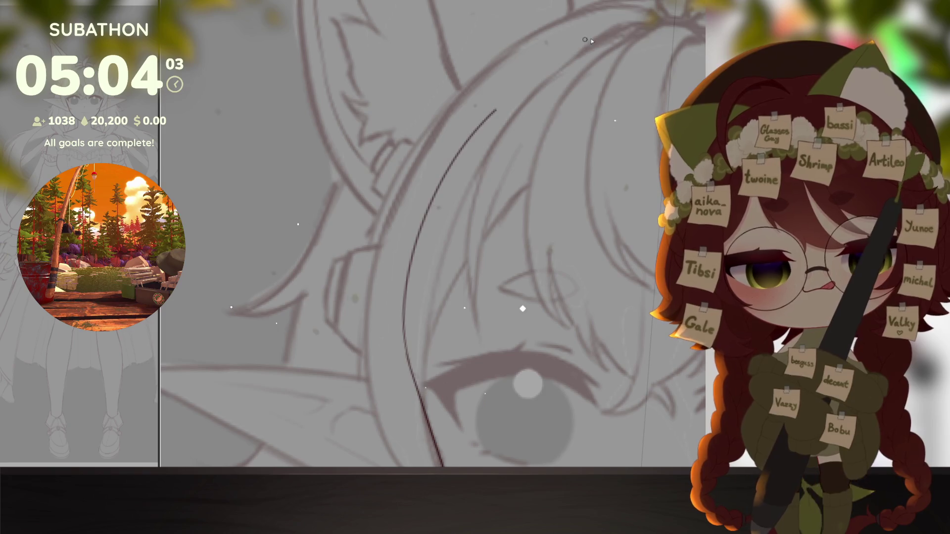
scroll(401, 325, "down", 4)
mouse_move(580, 356)
left_mouse_down()
mouse_move(638, 382)
mouse_move(500, 348)
left_mouse_up()
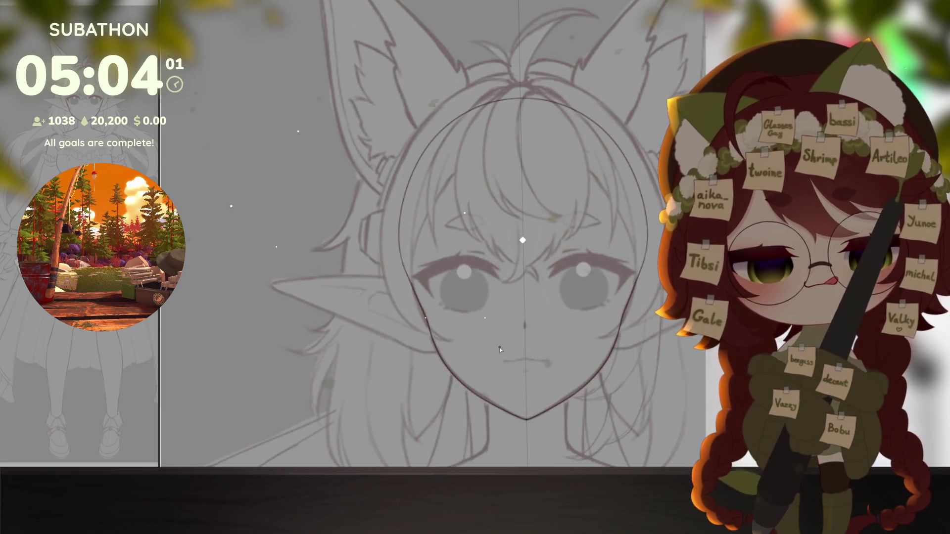
scroll(621, 315, "up", 2)
scroll(620, 315, "down", 1)
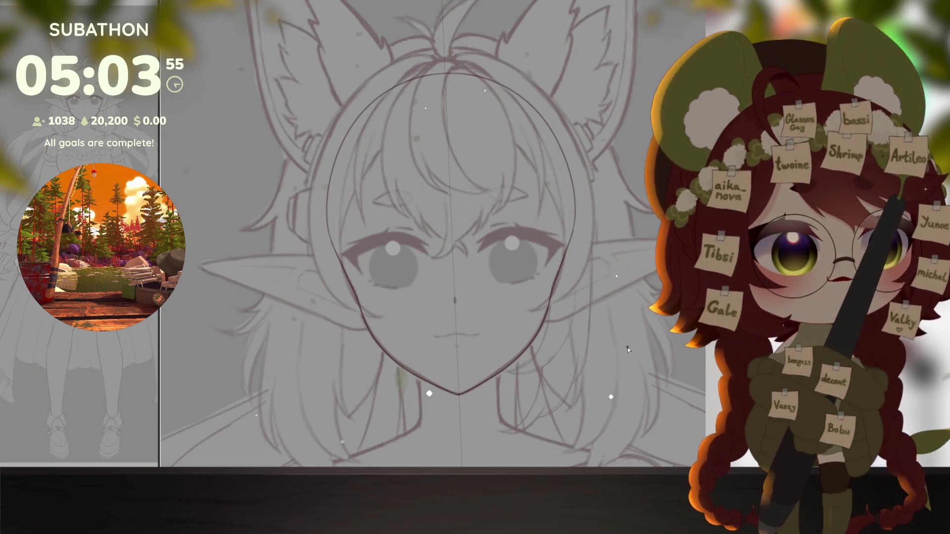
mouse_move(627, 348)
left_mouse_down()
mouse_move(529, 350)
mouse_move(378, 279)
mouse_move(356, 304)
mouse_move(384, 258)
left_mouse_up()
scroll(529, 350, "up", 5)
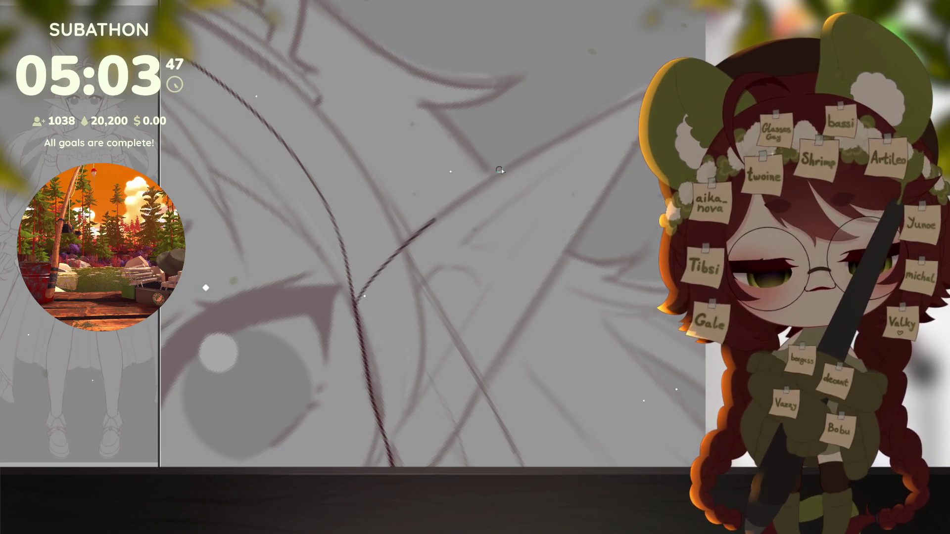
Step: Ink the upper edge of the elf ear out to the tip and back toward the face
left_click_drag(492, 173, 644, 90)
mouse_move(520, 430)
left_mouse_down()
mouse_move(489, 401)
mouse_move(446, 386)
left_mouse_up()
left_click_drag(490, 416, 445, 349)
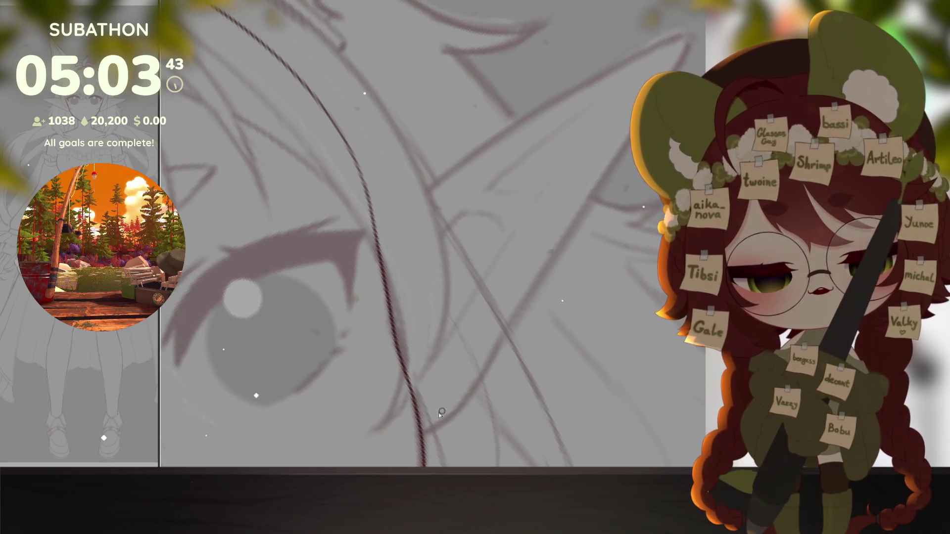
scroll(482, 356, "down", 2)
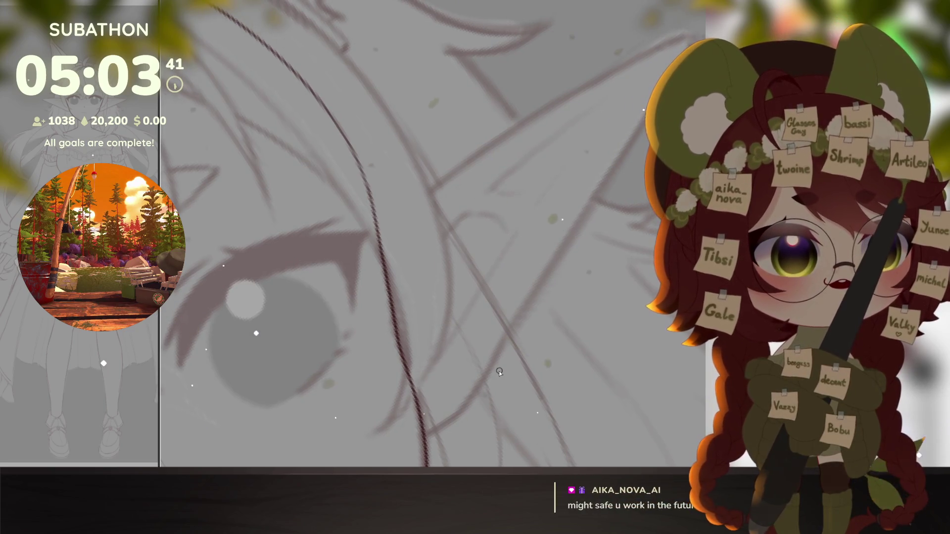
left_click_drag(499, 371, 569, 271)
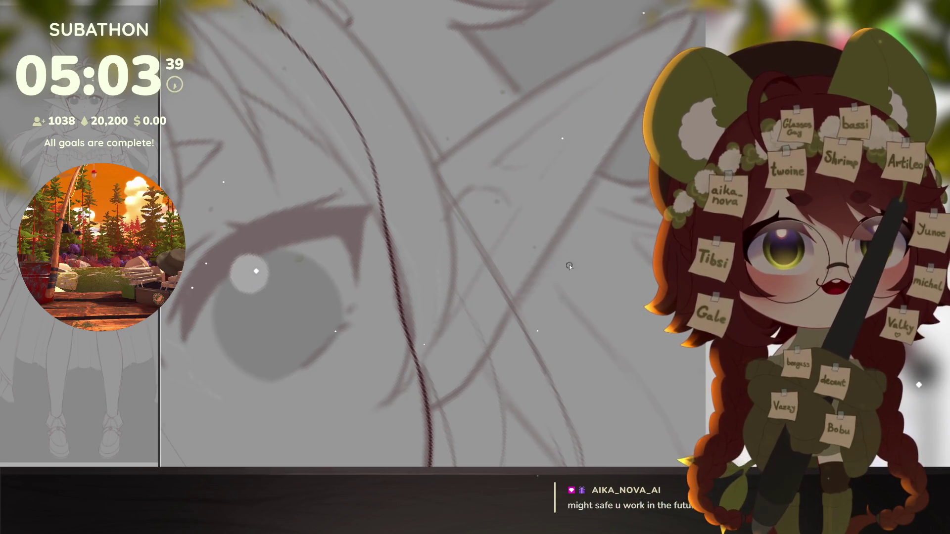
left_click_drag(423, 360, 439, 416)
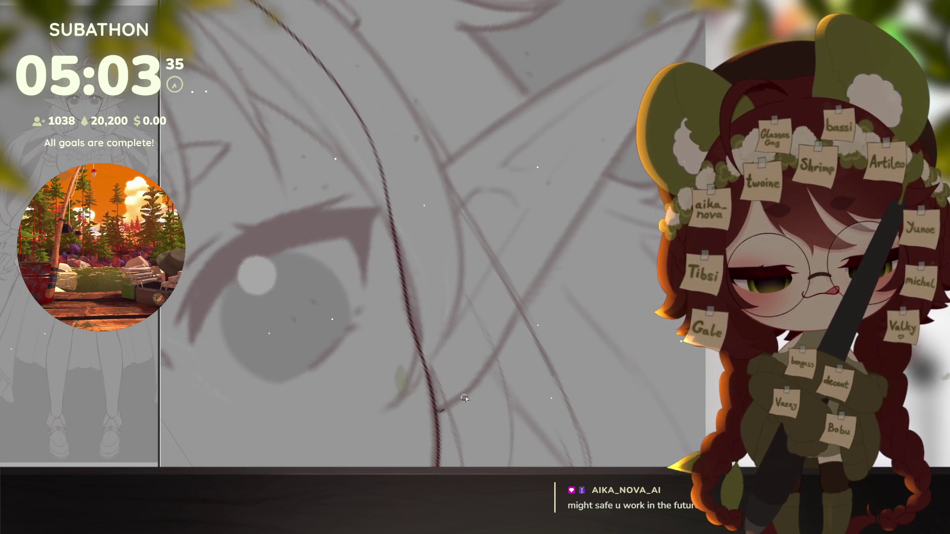
left_click_drag(519, 297, 698, 19)
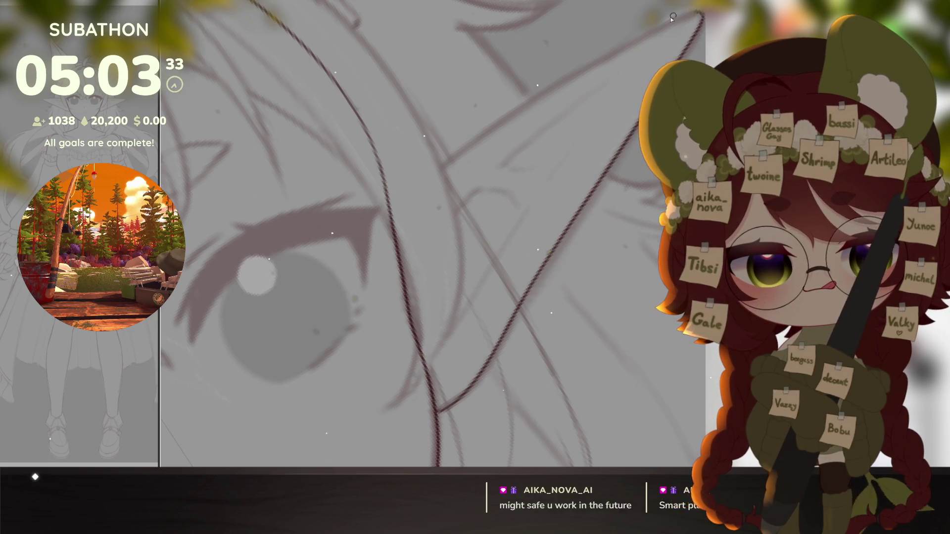
left_click_drag(570, 71, 422, 173)
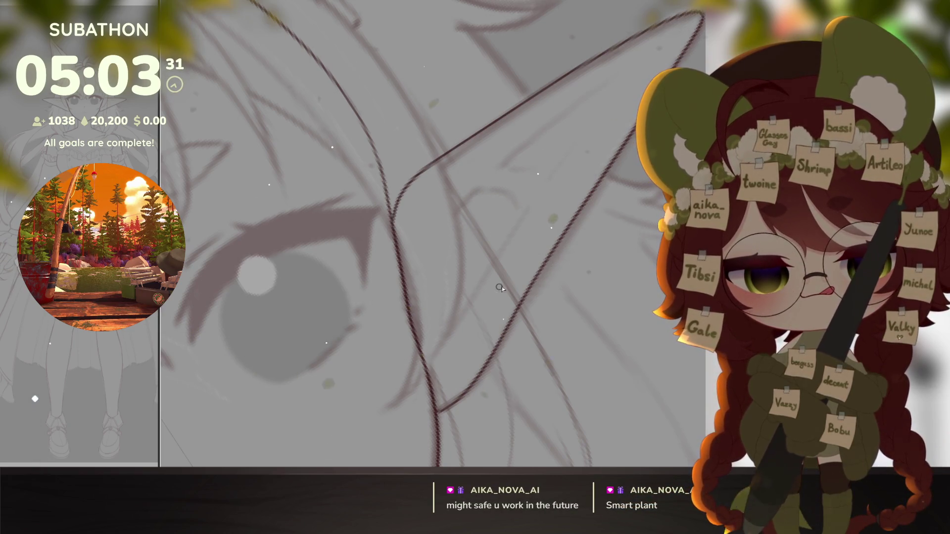
Step: Ink the lower curve of the ear and erase the overlapping piece of ear line
left_click(549, 300)
left_click_drag(507, 267, 397, 276)
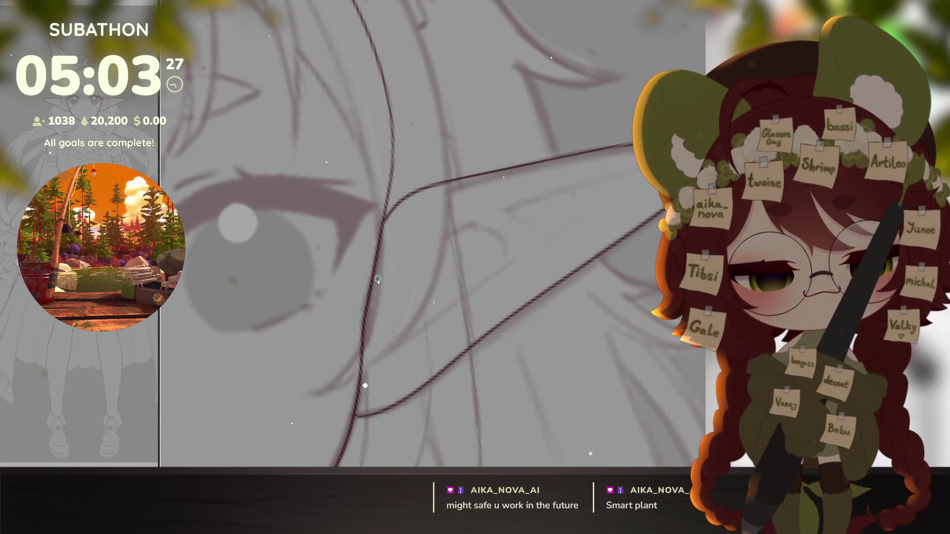
left_click_drag(424, 247, 640, 182)
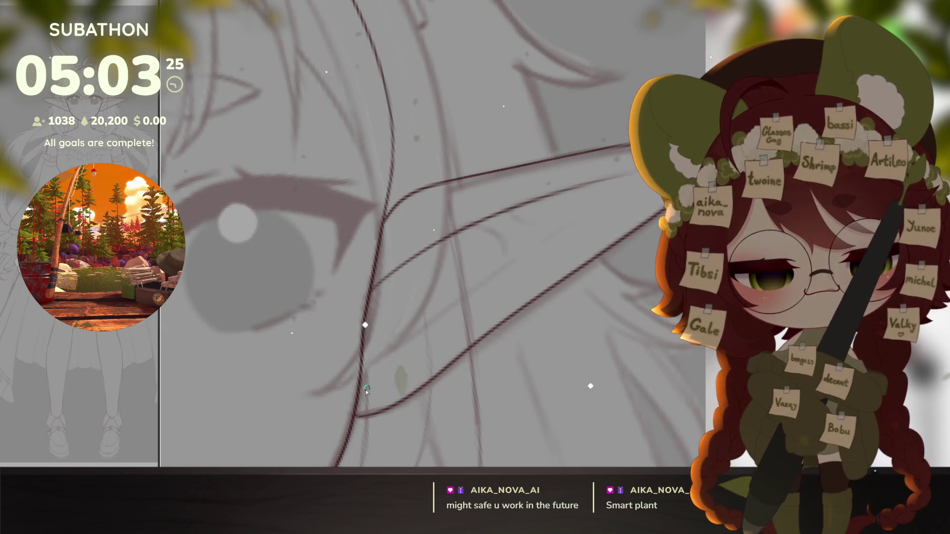
key("e")
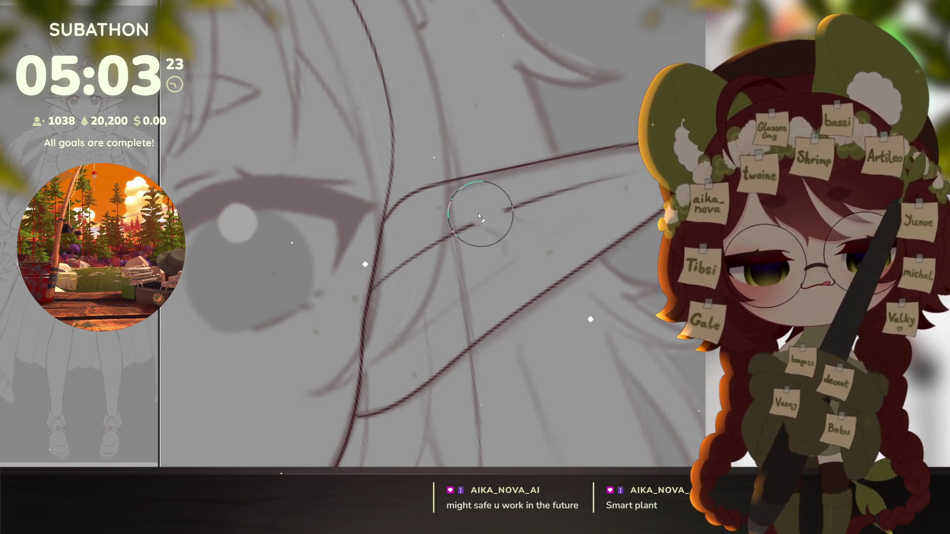
left_click(479, 208)
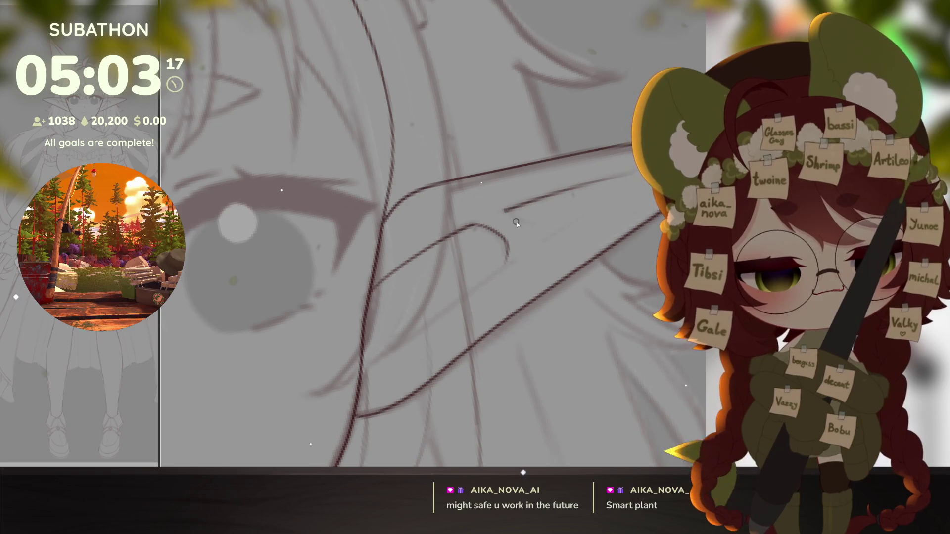
Step: Join the ear lines with a short stroke and add a curved line inside the ear
left_click_drag(523, 223, 550, 234)
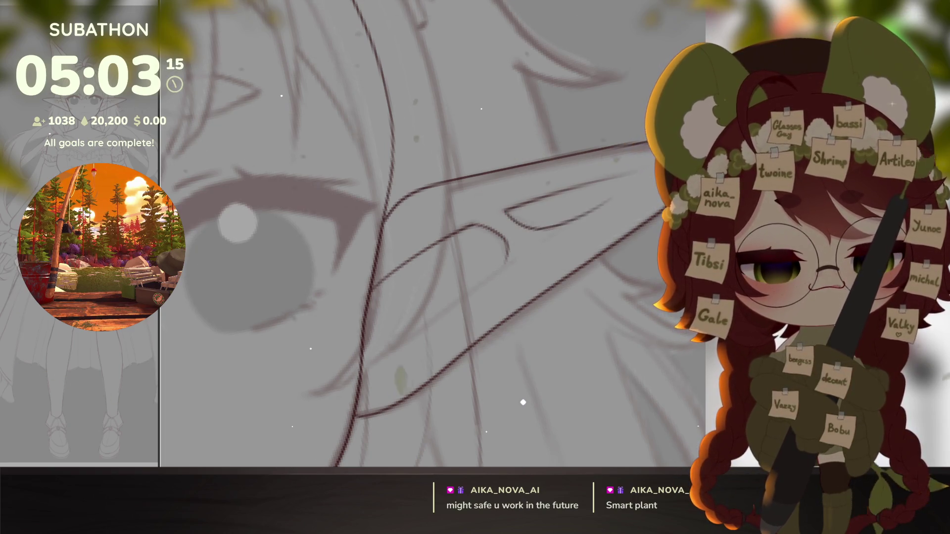
key("space")
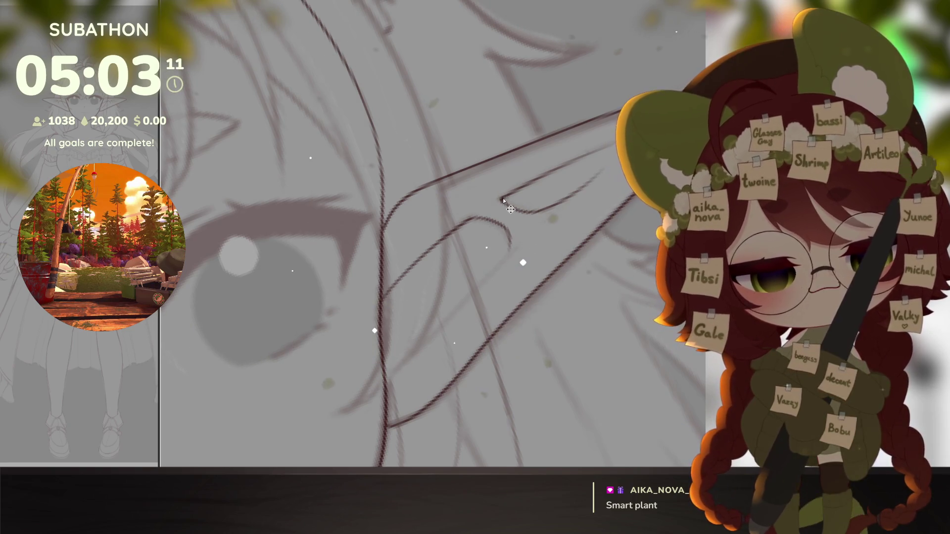
left_click_drag(504, 224, 506, 264)
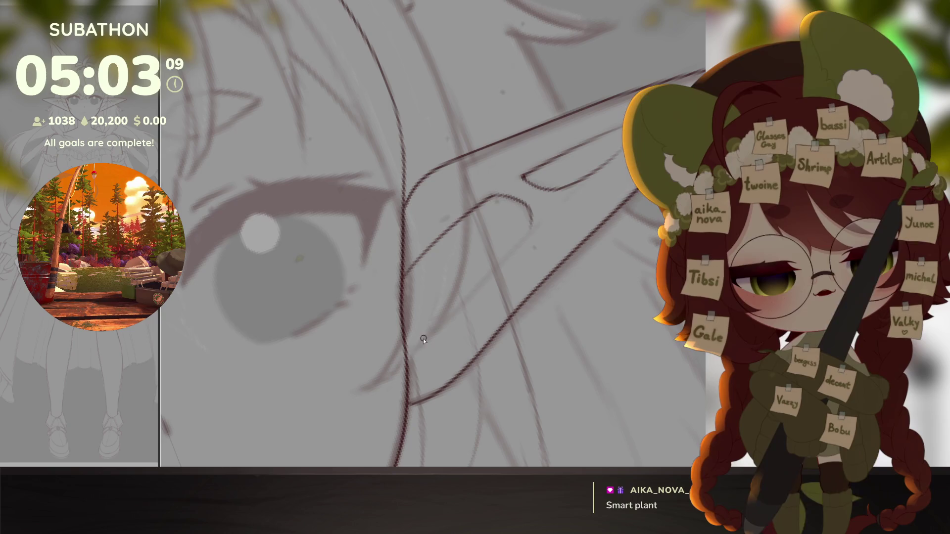
left_click_drag(433, 304, 439, 321)
scroll(548, 219, "down", 5)
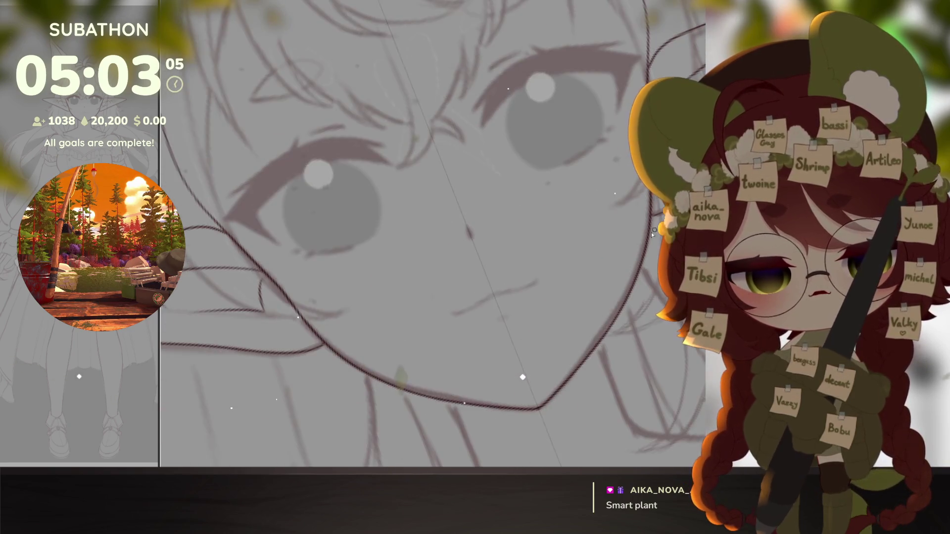
scroll(290, 355, "down", 3)
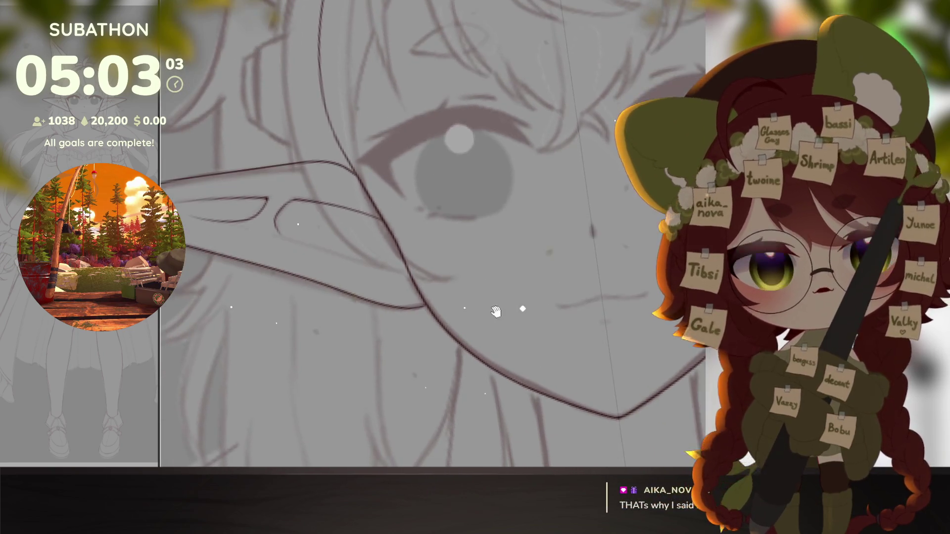
scroll(445, 312, "down", 3)
scroll(500, 340, "down", 2)
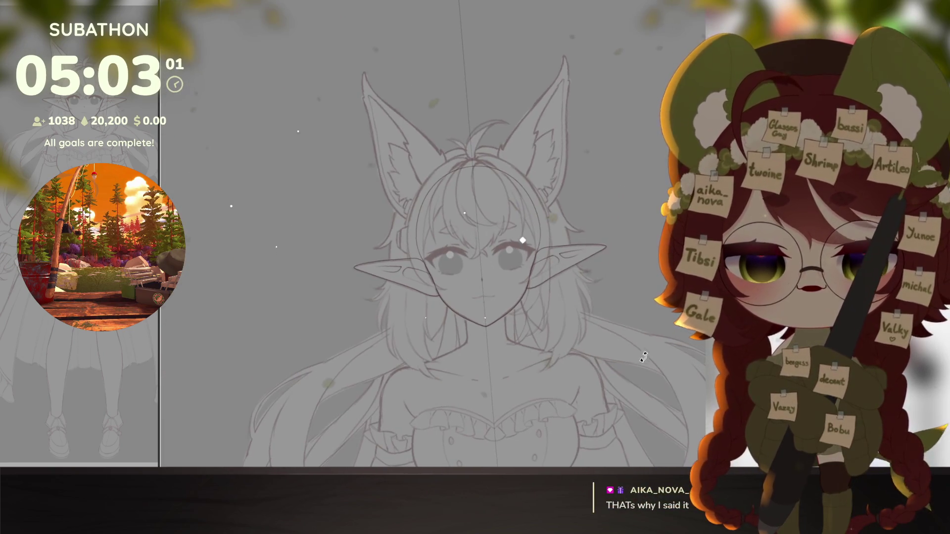
mouse_move(500, 341)
left_mouse_down()
mouse_move(592, 307)
mouse_move(586, 326)
left_mouse_up()
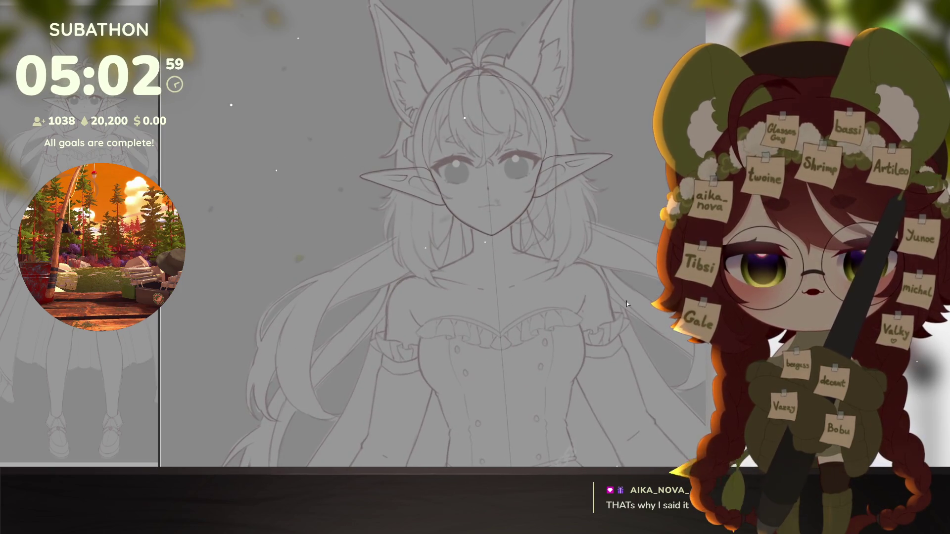
scroll(607, 386, "down", 2)
scroll(607, 386, "up", 4)
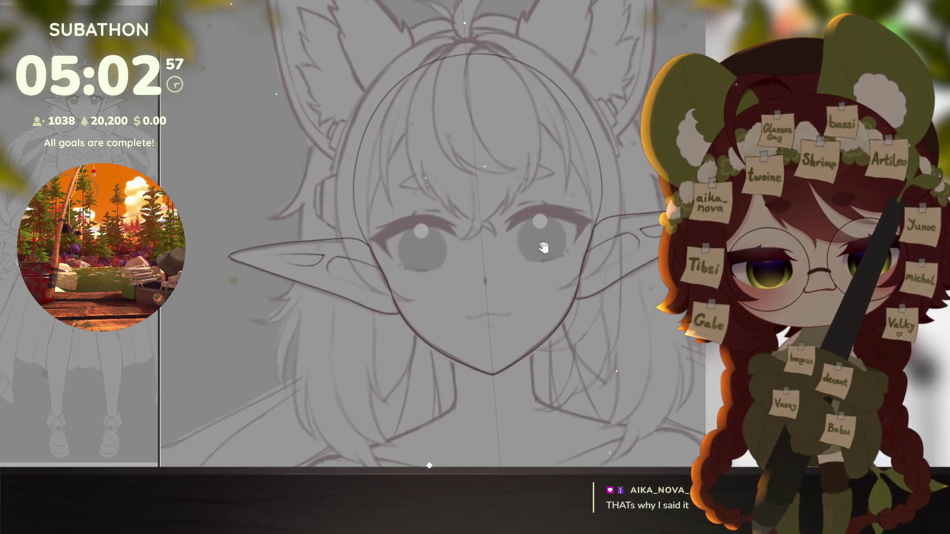
scroll(566, 351, "up", 2)
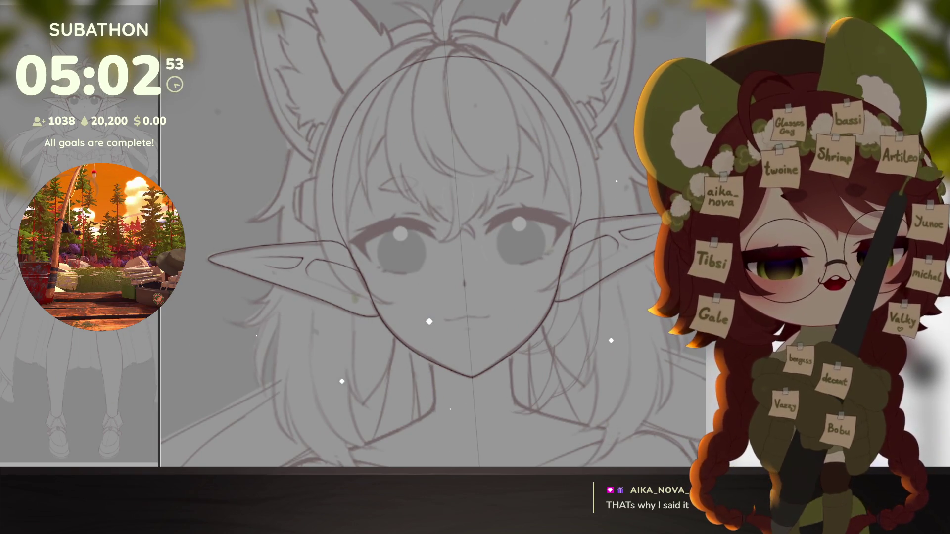
Step: Select the head and ears shape via an inverted quick mask and fill it with skin colour
key("ctrl+b")
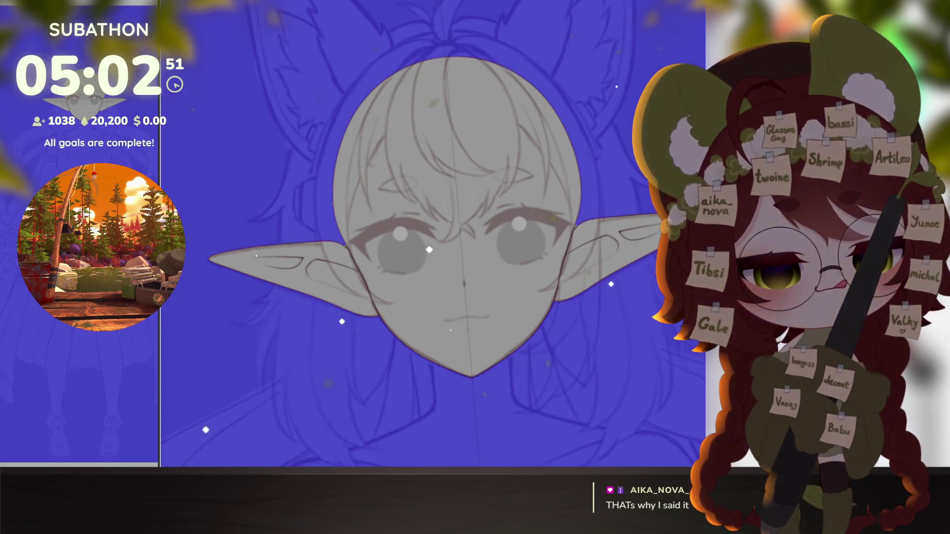
key("ctrl+shift+i")
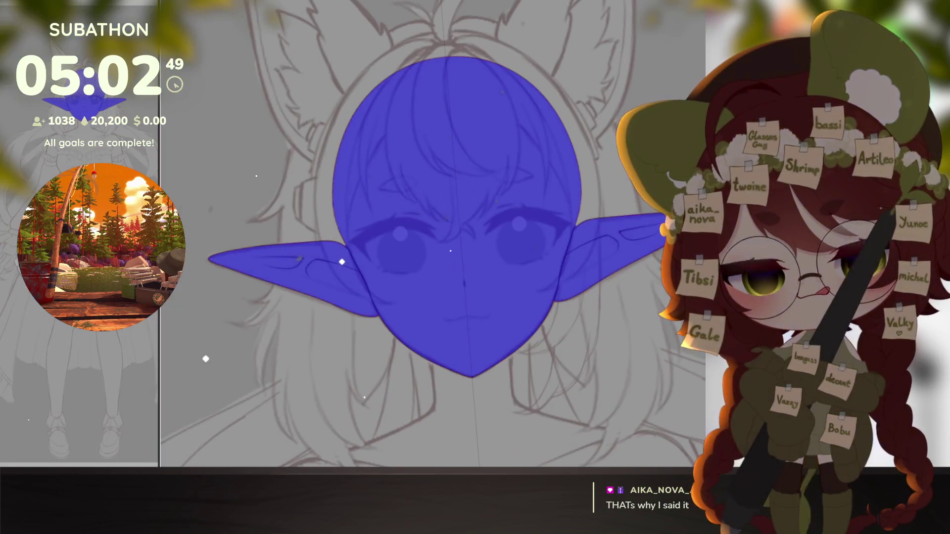
key("ctrl+b")
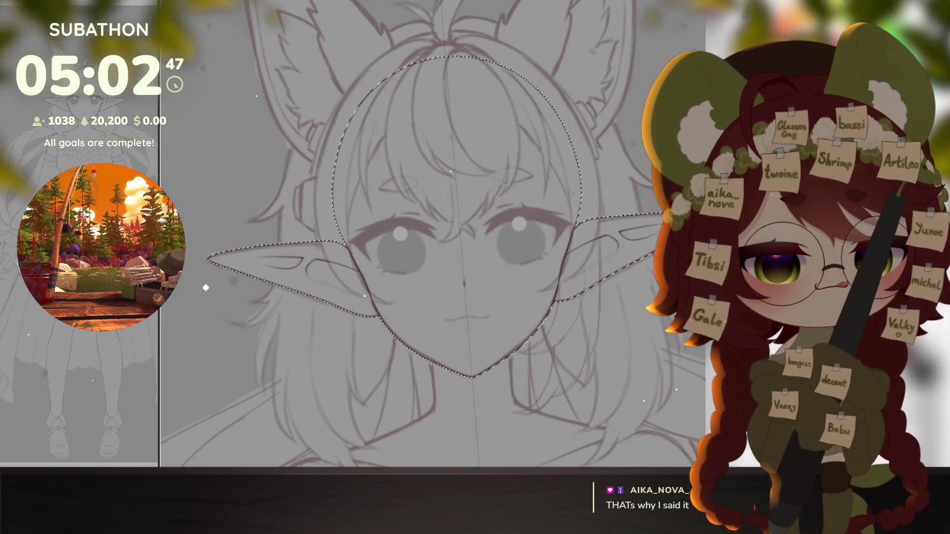
key("alt+Delete")
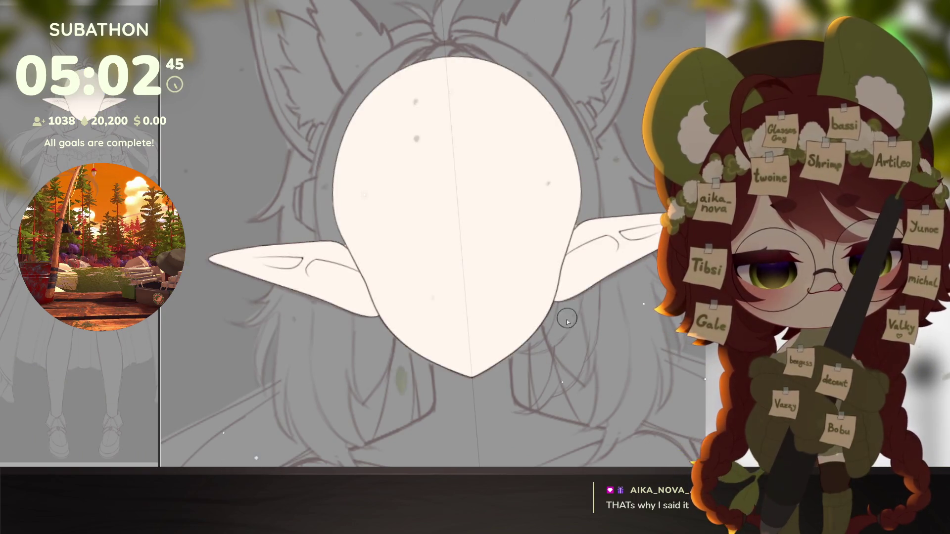
scroll(342, 267, "up", 5)
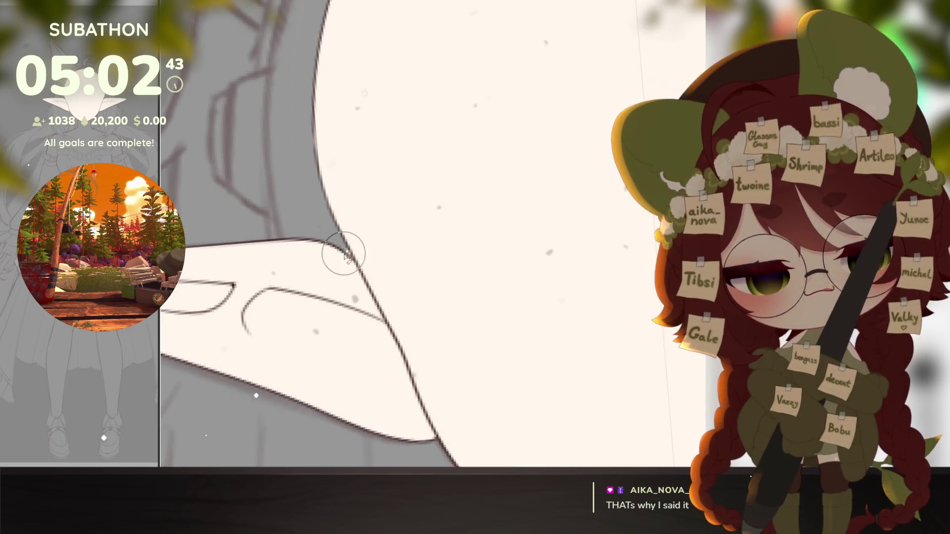
scroll(408, 297, "down", 5)
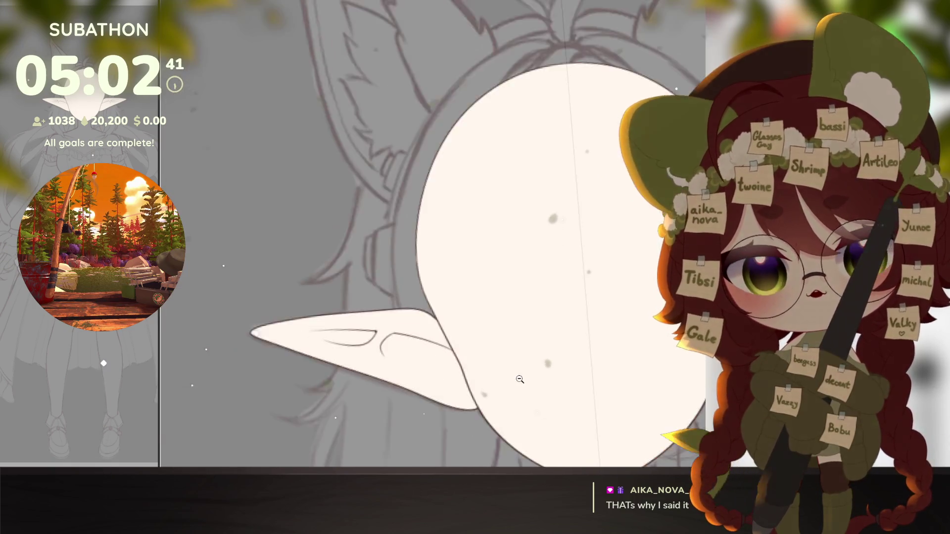
Step: Show the face sketch over the fill, then hide the skin-colour fill again
left_click_drag(642, 410, 564, 327)
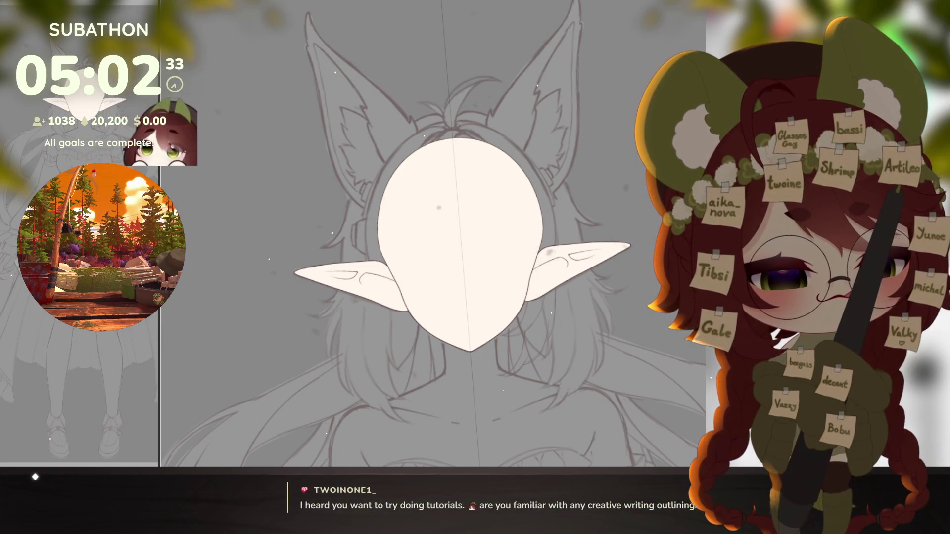
key("ctrl+shift+z")
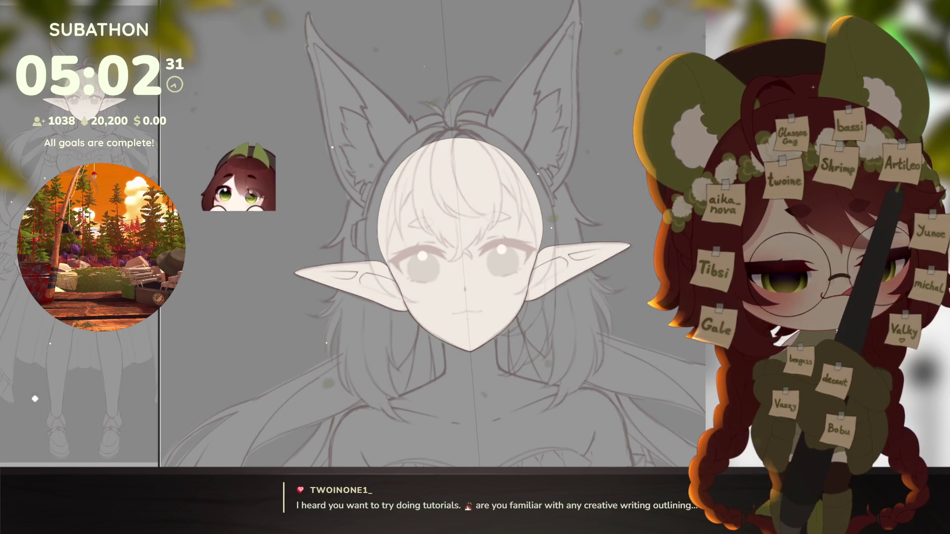
left_click_drag(536, 369, 563, 386)
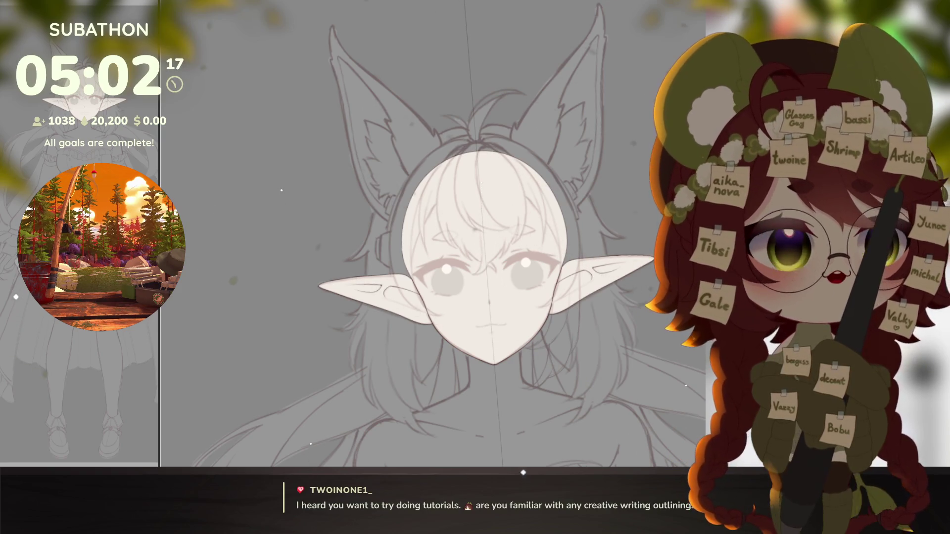
key("ctrl+z")
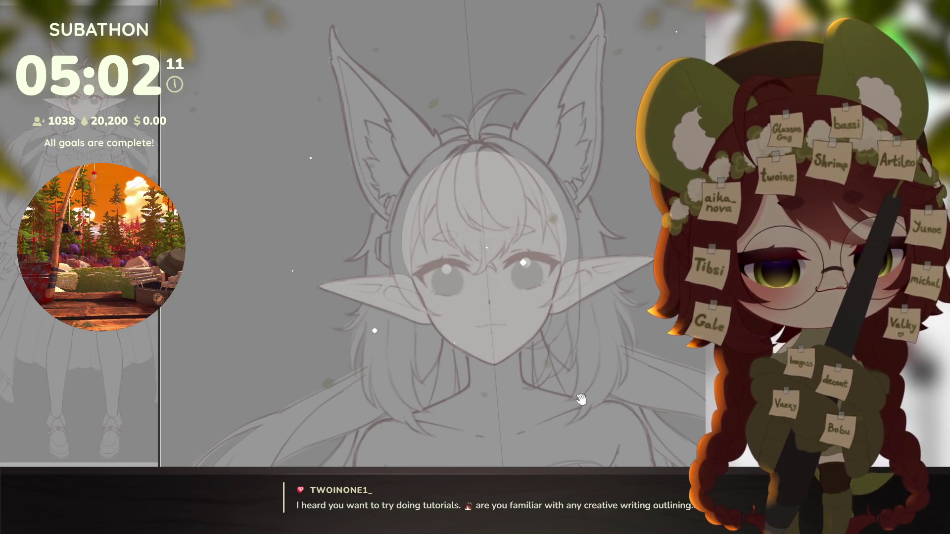
scroll(586, 393, "down", 3)
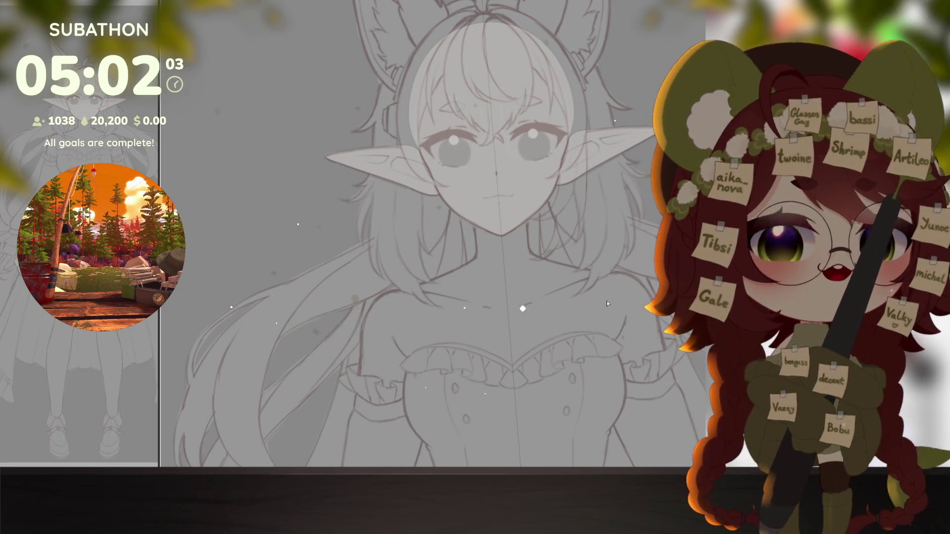
scroll(583, 241, "up", 5)
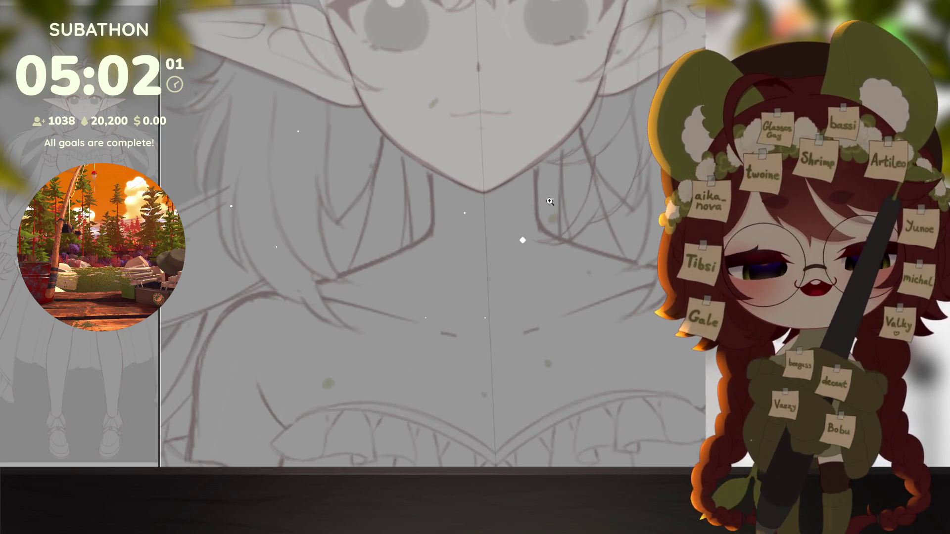
scroll(550, 202, "up", 3)
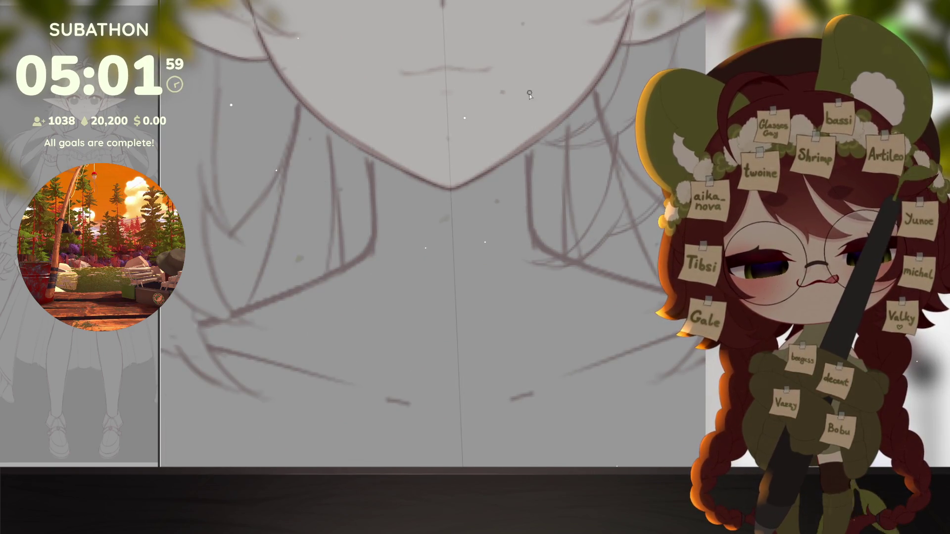
Step: Ink a clean line along the hair strand contour near the shoulder
mouse_move(656, 327)
left_mouse_down()
mouse_move(453, 369)
mouse_move(510, 270)
left_mouse_up()
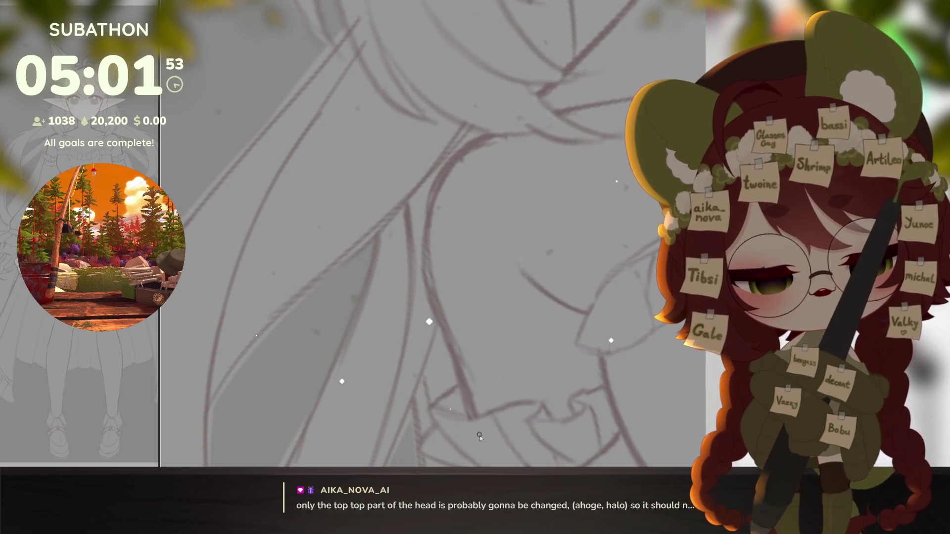
left_click_drag(477, 418, 489, 410)
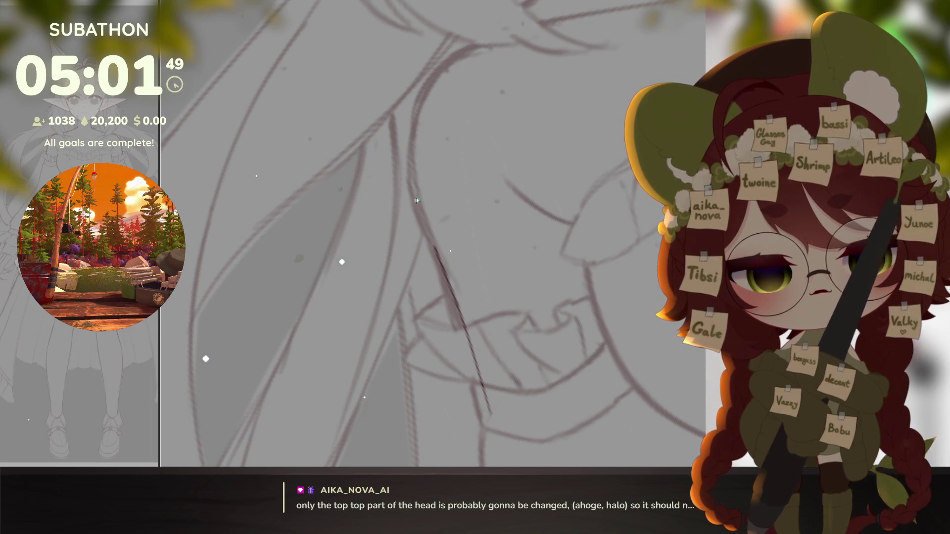
left_click_drag(636, 42, 606, 245)
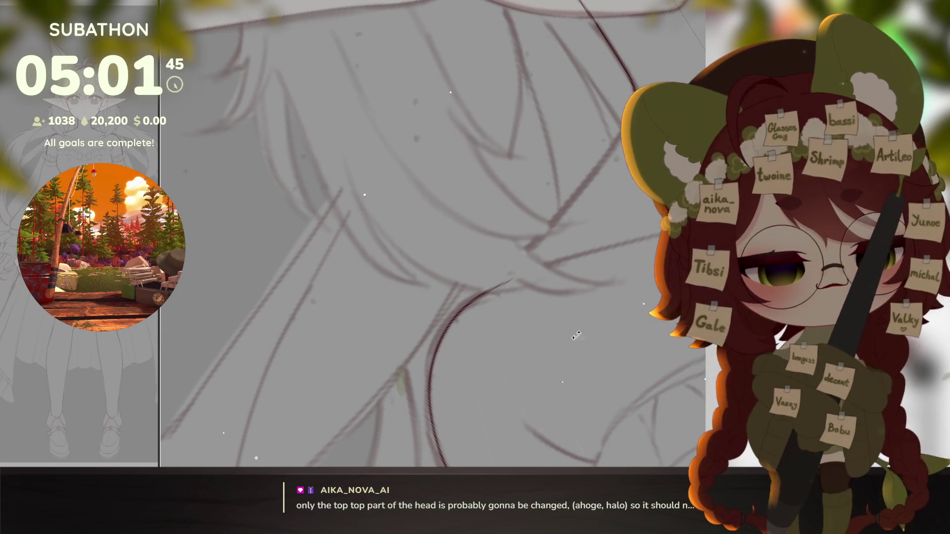
left_click_drag(579, 334, 494, 351)
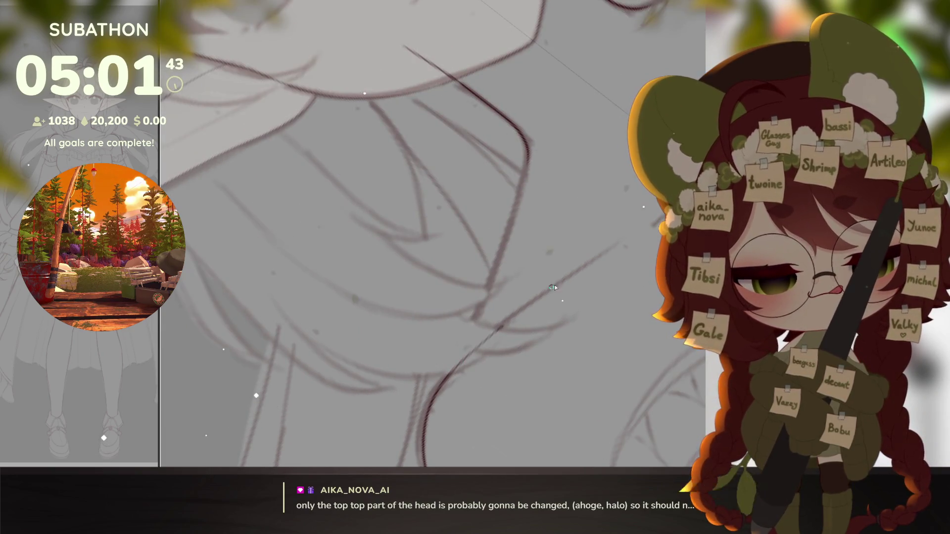
left_click_drag(621, 316, 591, 290)
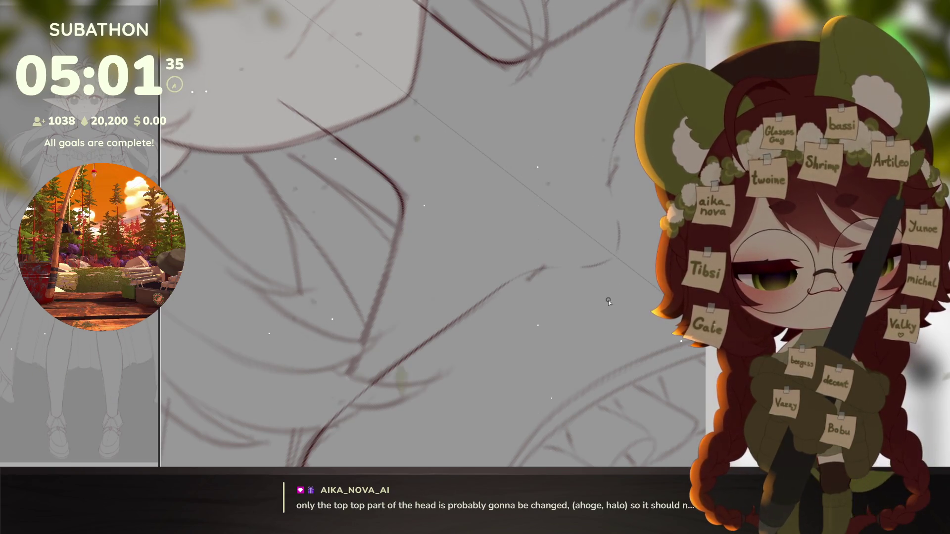
scroll(577, 327, "down", 3)
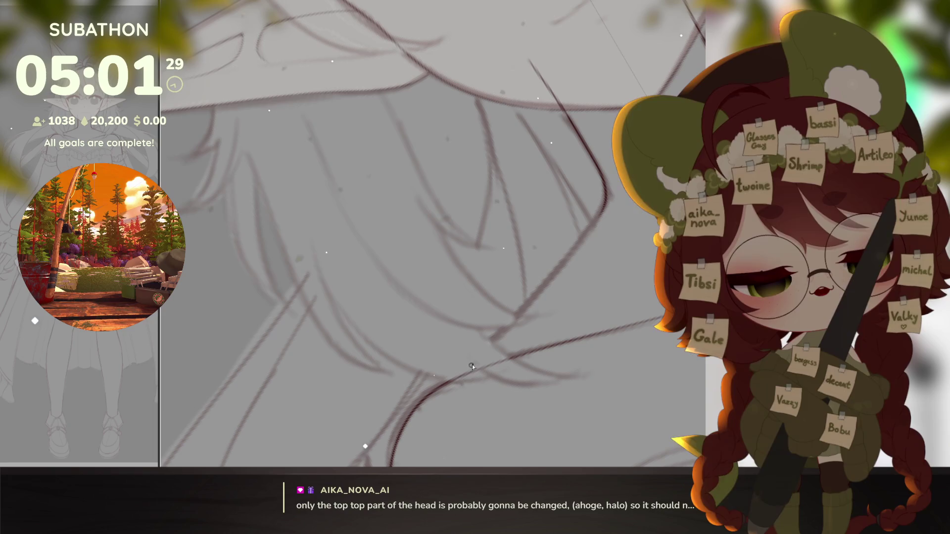
left_click_drag(587, 142, 606, 204)
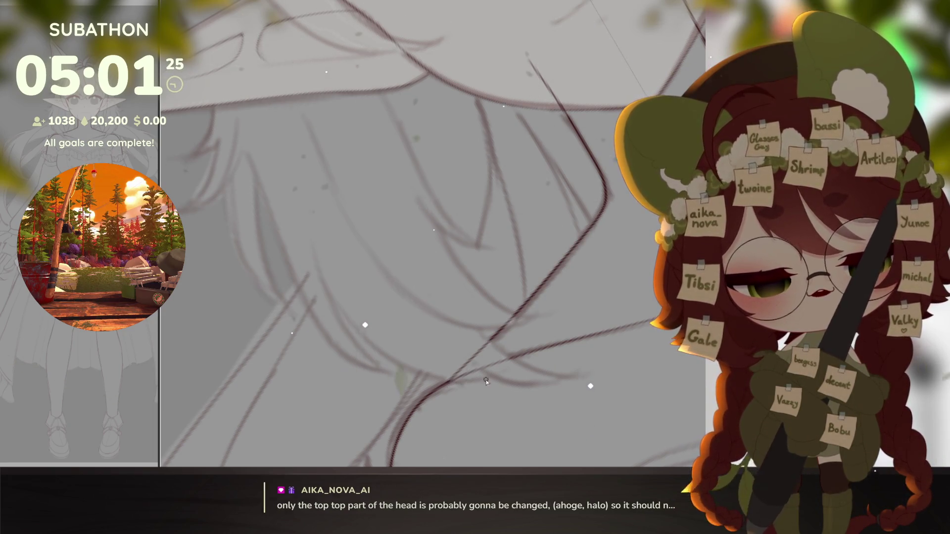
scroll(478, 380, "down", 5)
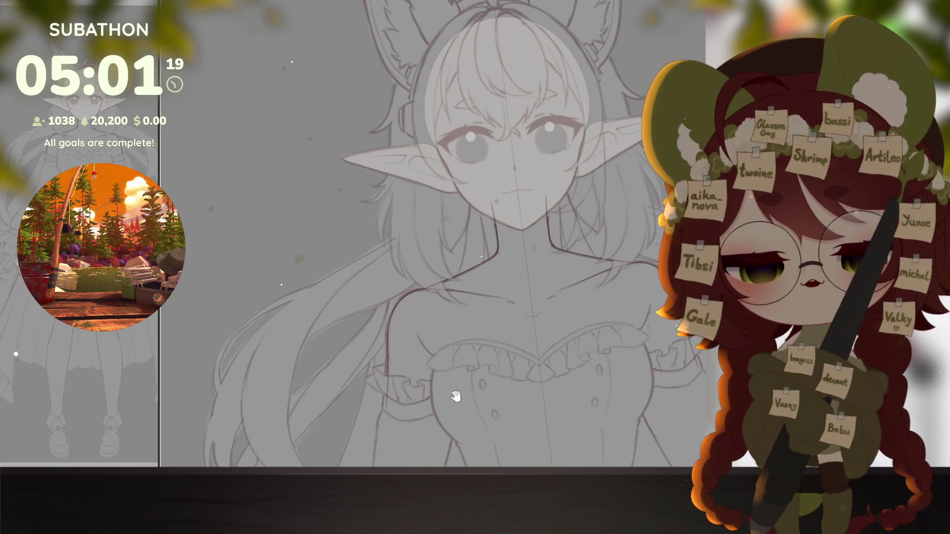
scroll(457, 401, "up", 6)
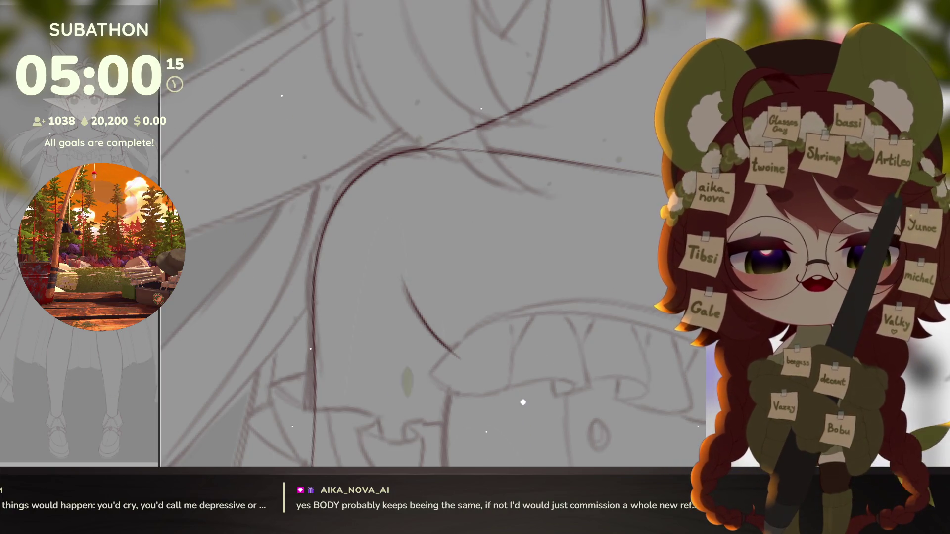
scroll(646, 297, "down", 2)
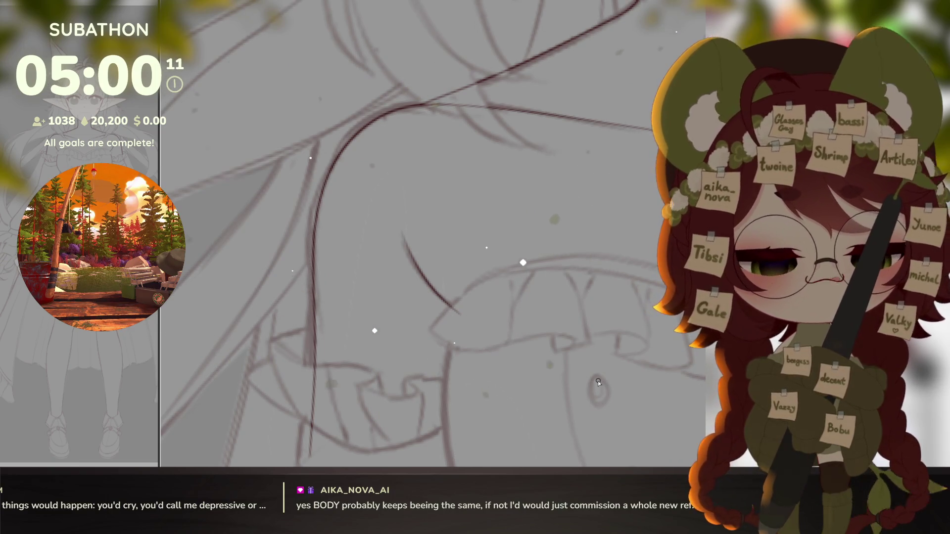
scroll(598, 381, "down", 5)
left_click_drag(598, 380, 613, 386)
scroll(613, 386, "up", 3)
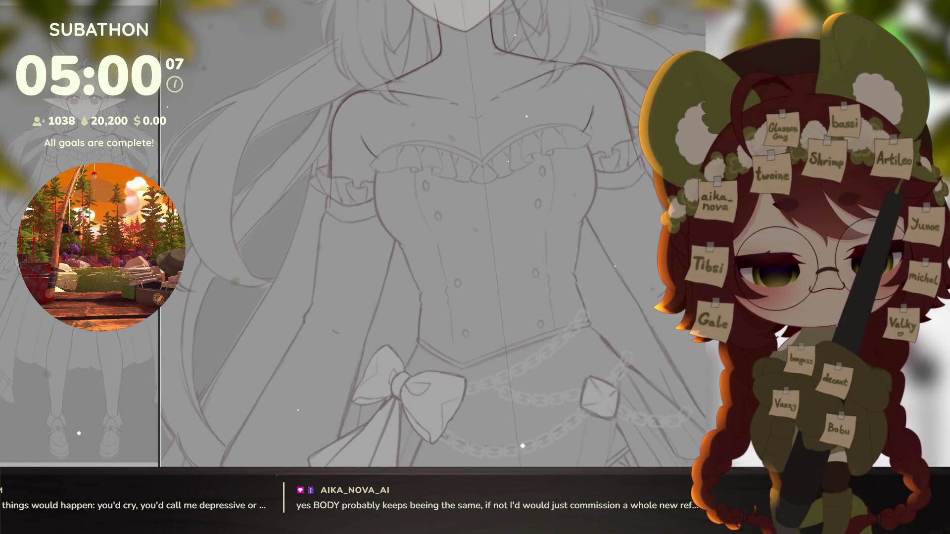
key("shift")
key("shift")
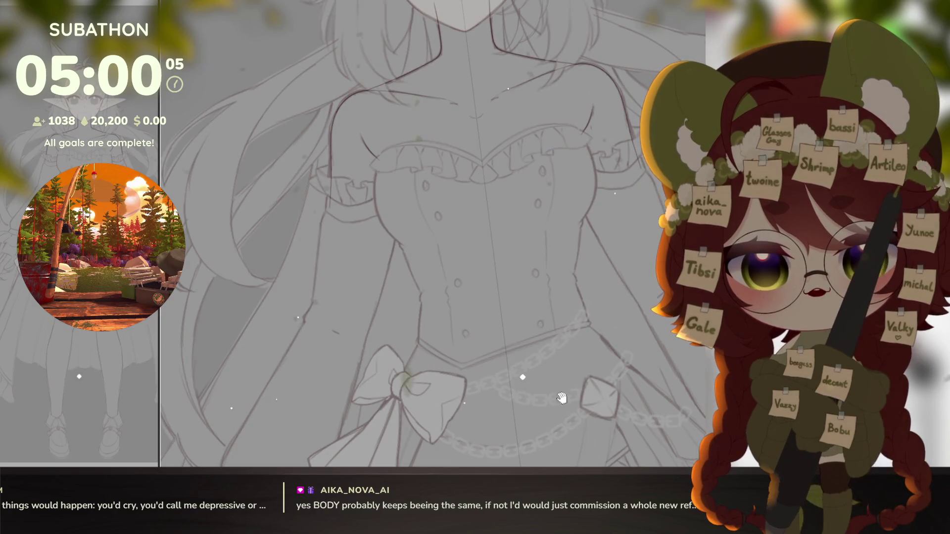
left_click_drag(523, 396, 525, 312)
mouse_move(525, 405)
left_mouse_down()
mouse_move(524, 326)
mouse_move(576, 408)
mouse_move(598, 324)
mouse_move(598, 245)
left_mouse_up()
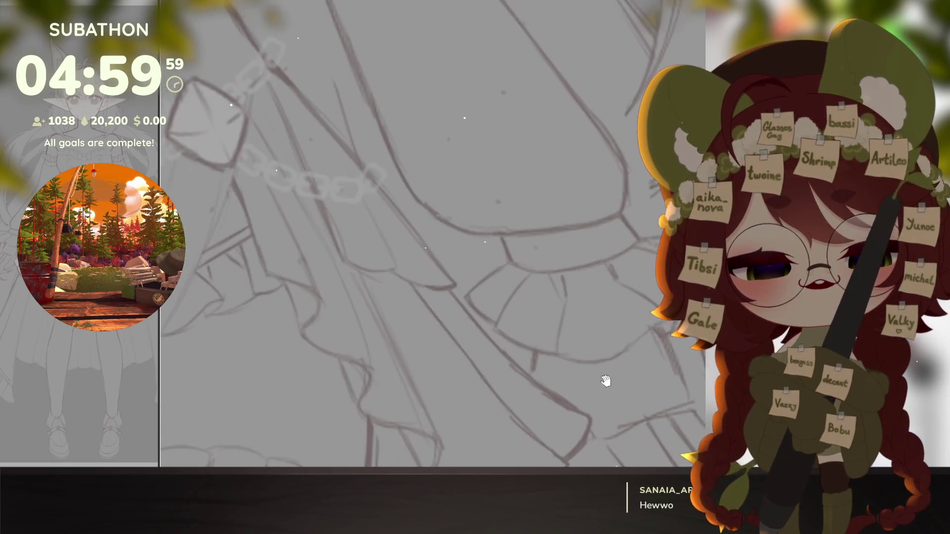
scroll(620, 339, "up", 3)
scroll(620, 338, "down", 3)
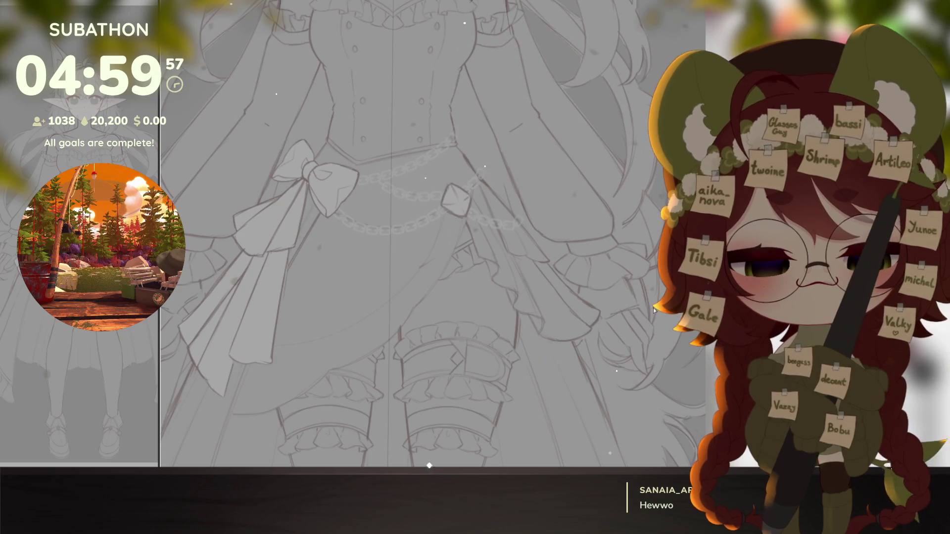
scroll(633, 349, "down", 3)
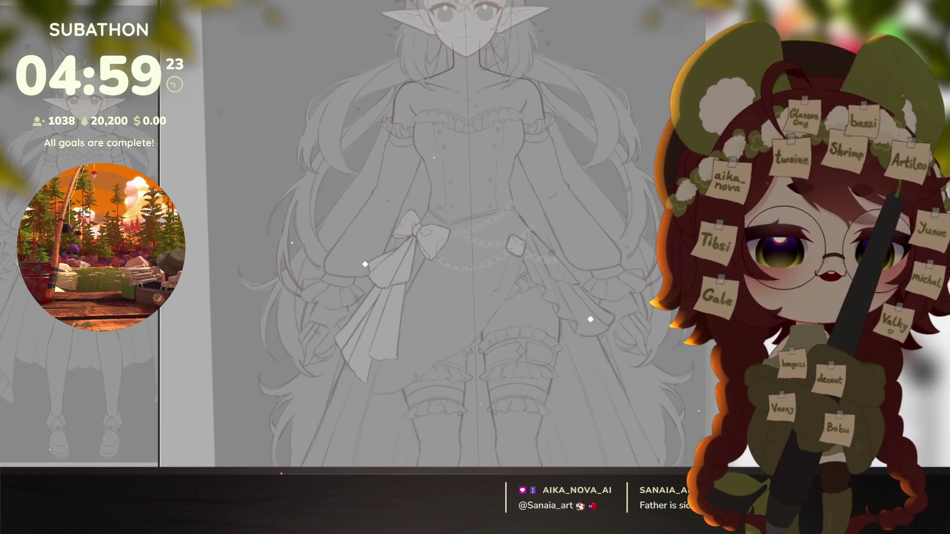
left_click_drag(609, 282, 623, 344)
scroll(623, 345, "down", 2)
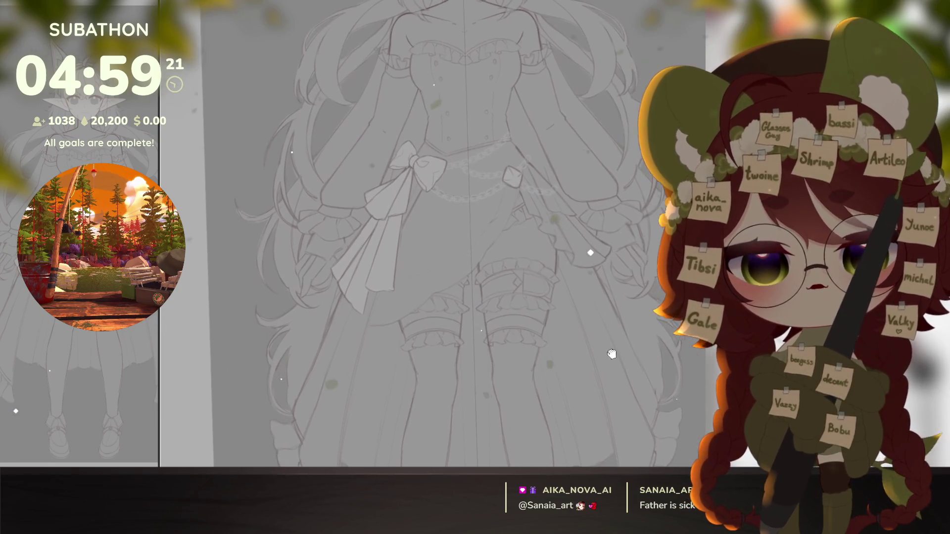
scroll(630, 356, "down", 2)
scroll(644, 368, "down", 2)
scroll(644, 369, "down", 2)
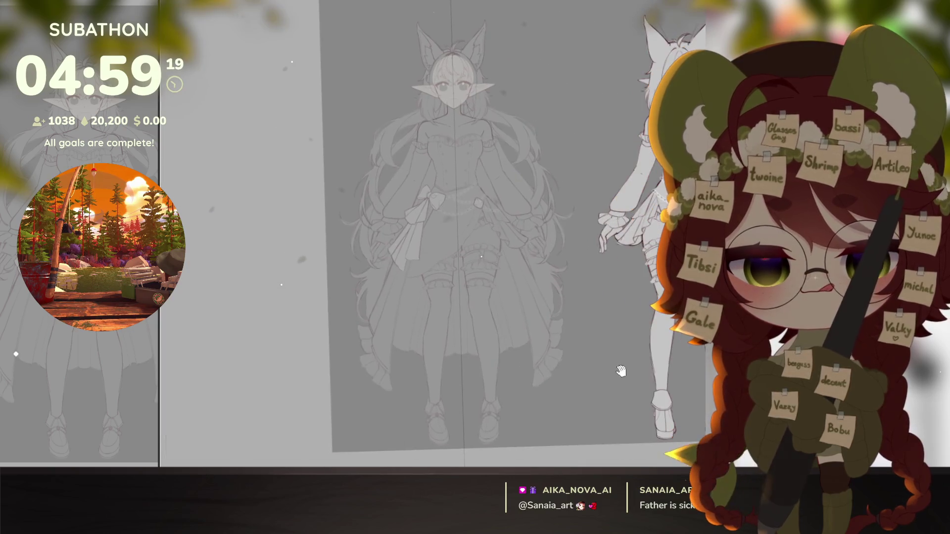
left_click_drag(638, 371, 591, 379)
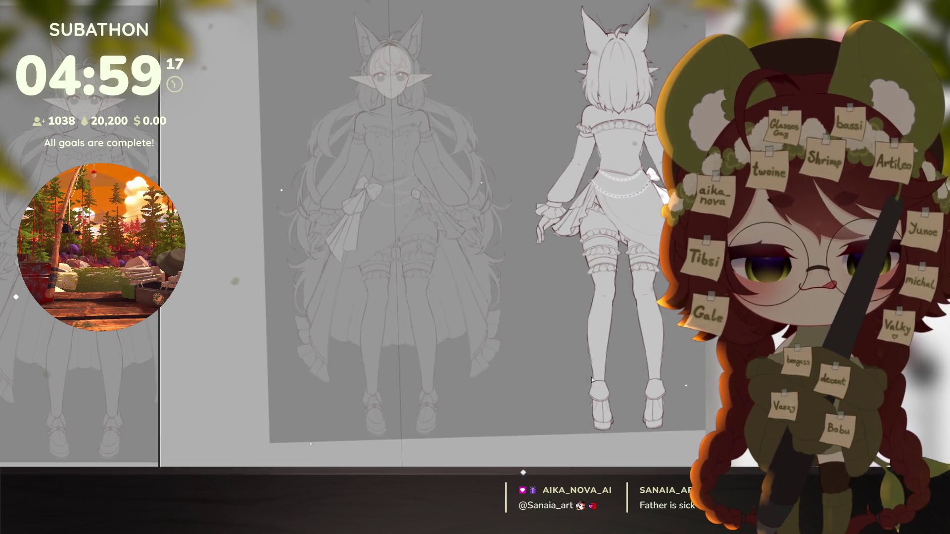
left_click_drag(568, 388, 666, 340)
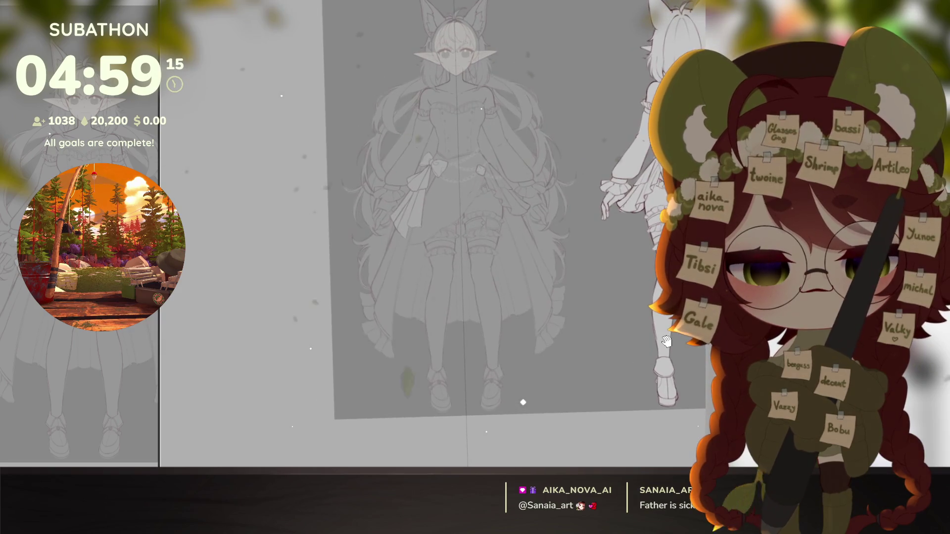
scroll(524, 357, "up", 5)
scroll(524, 356, "up", 3)
mouse_move(519, 349)
left_mouse_down()
mouse_move(535, 357)
mouse_move(457, 346)
left_mouse_up()
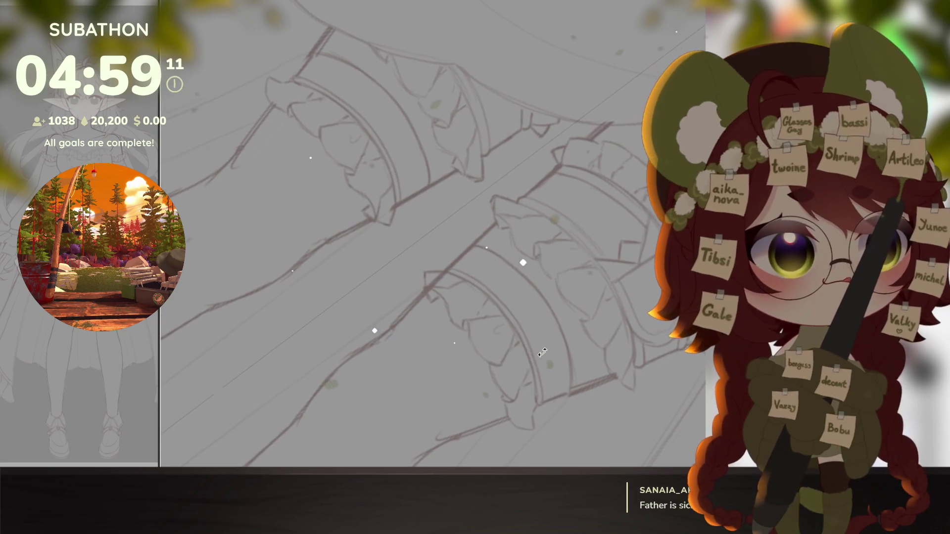
scroll(457, 347, "up", 3)
left_click_drag(461, 290, 605, 115)
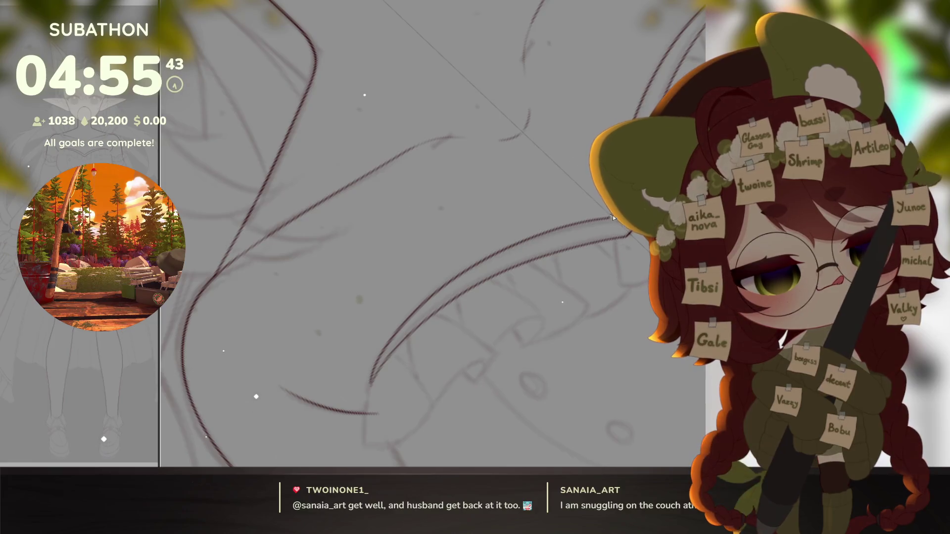
mouse_move(624, 281)
left_mouse_down()
mouse_move(550, 292)
mouse_move(476, 369)
mouse_move(460, 312)
left_mouse_up()
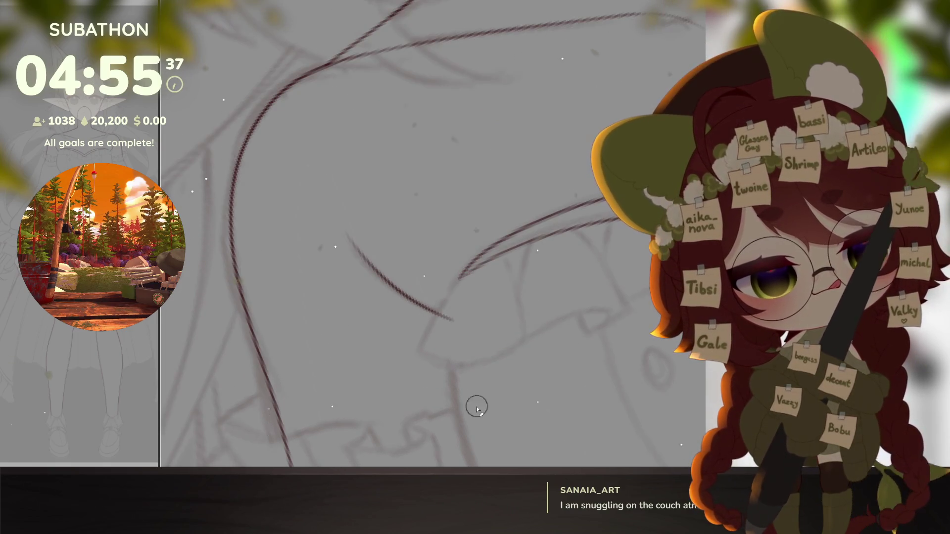
Step: Sketch curved strokes outlining the large open mouth, rotating the canvas between them
left_click_drag(462, 274, 428, 329)
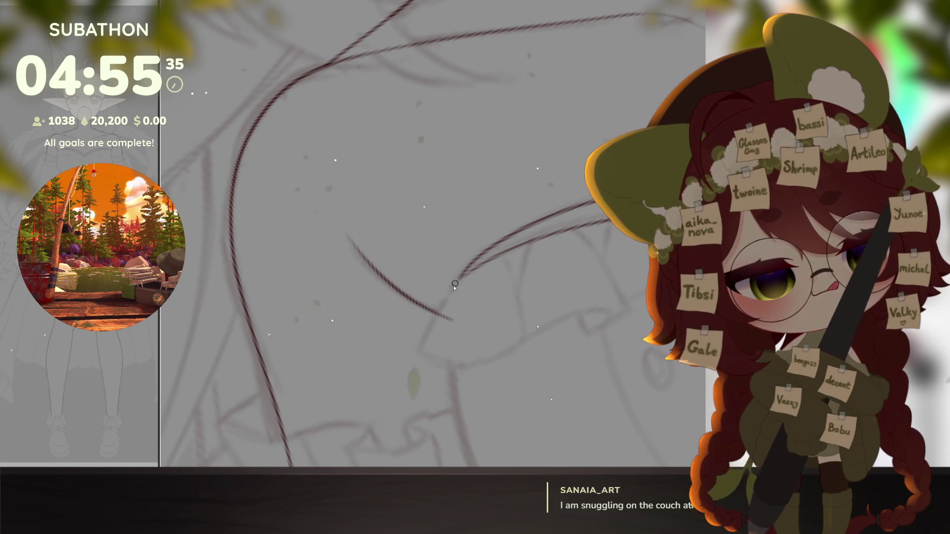
left_click_drag(559, 392, 562, 354)
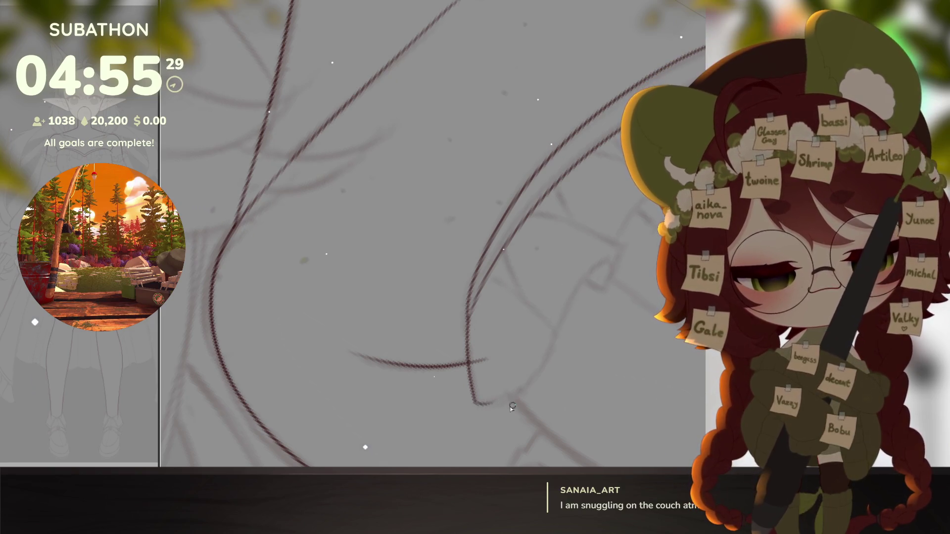
mouse_move(479, 403)
left_mouse_down()
mouse_move(530, 381)
mouse_move(529, 301)
mouse_move(505, 252)
left_mouse_up()
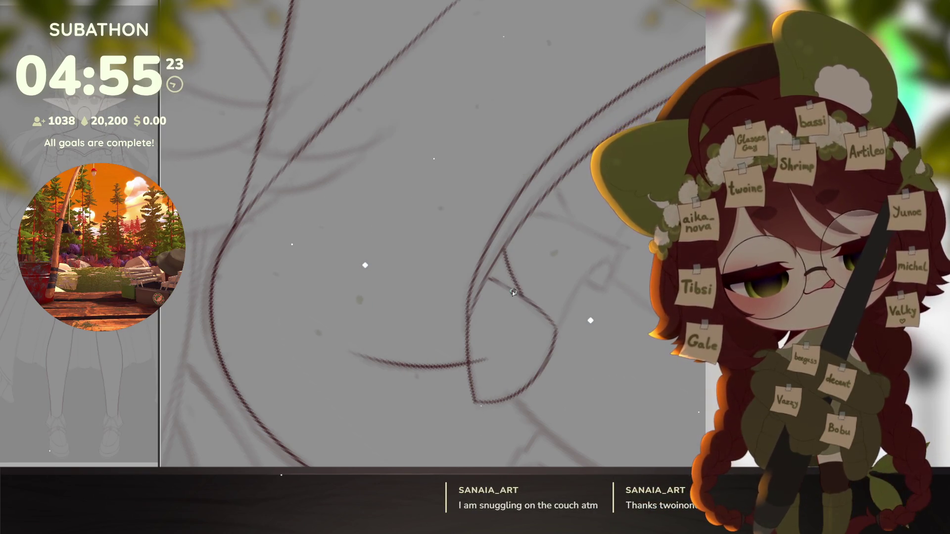
left_click_drag(504, 289, 574, 318)
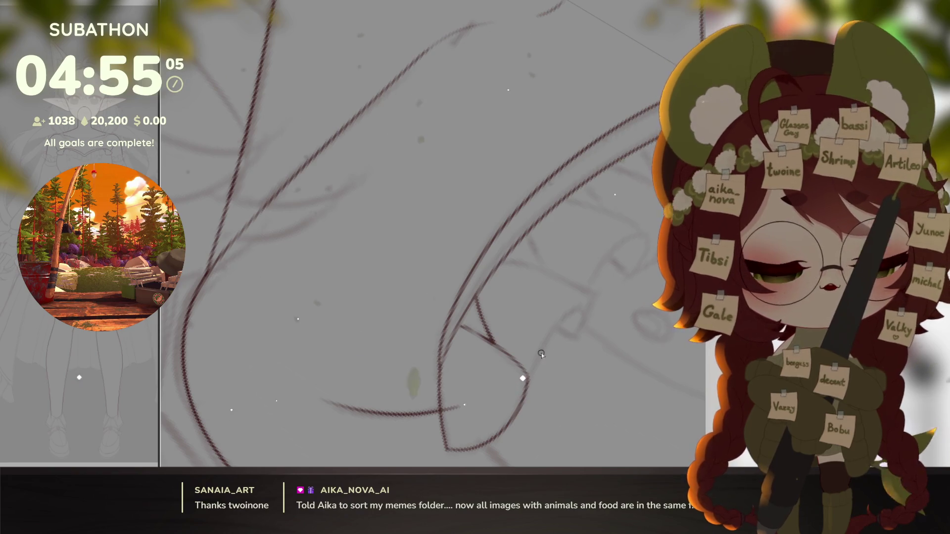
Step: Draw a thin curved mouth line and the first upright tooth stroke
mouse_move(531, 371)
left_mouse_down()
mouse_move(593, 298)
mouse_move(590, 326)
left_mouse_up()
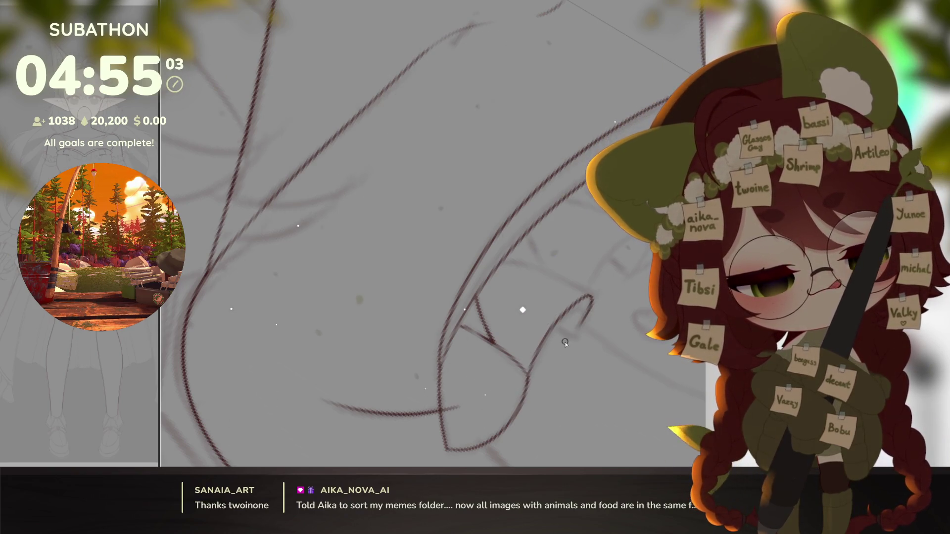
left_click_drag(610, 278, 513, 363)
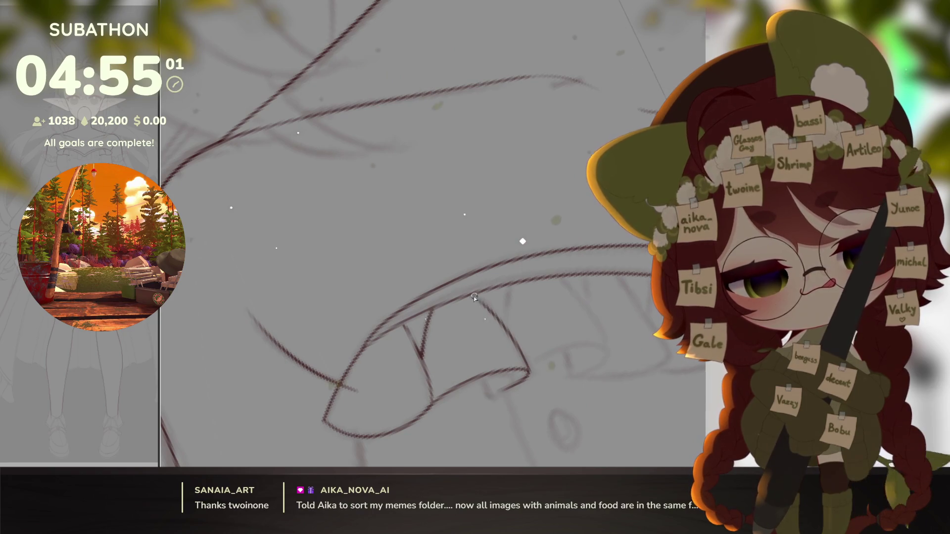
left_click_drag(502, 321, 512, 286)
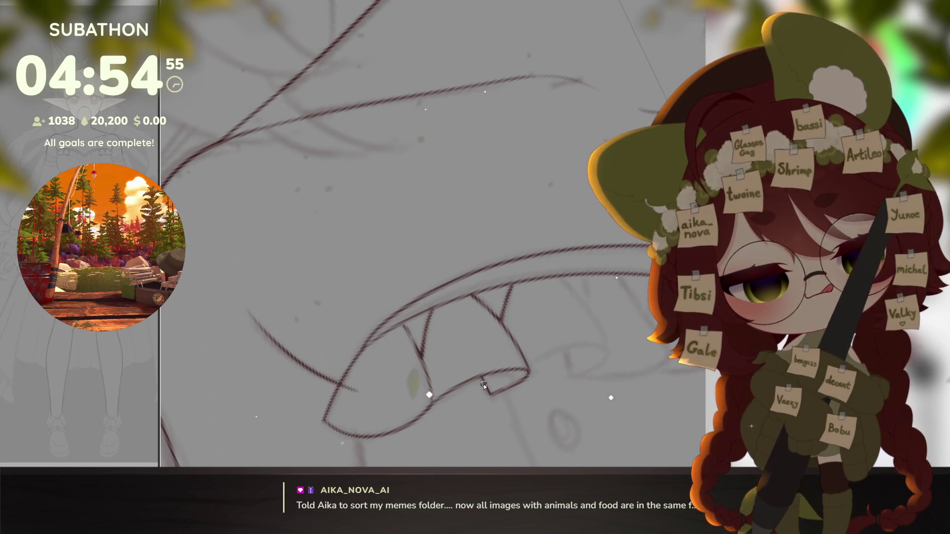
left_click_drag(625, 406, 523, 383)
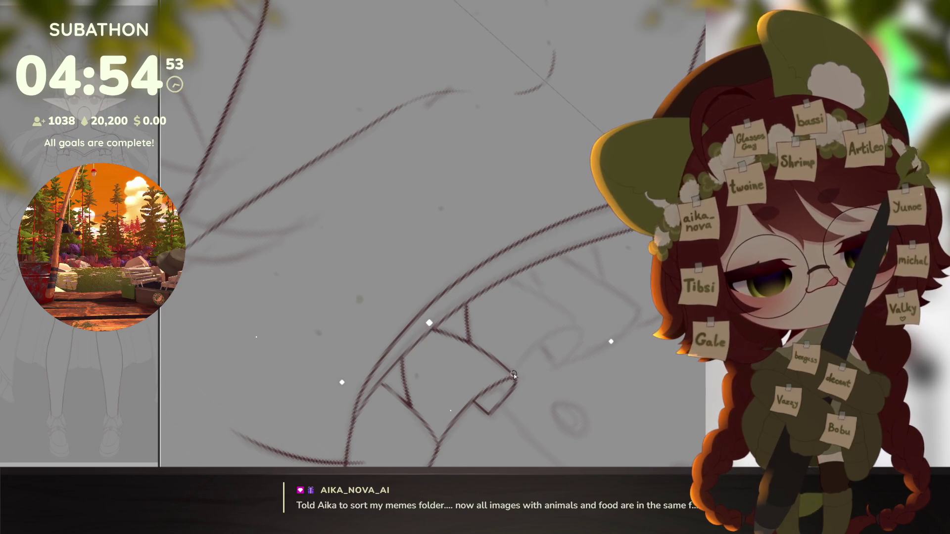
mouse_move(565, 325)
left_mouse_down()
mouse_move(566, 401)
mouse_move(574, 382)
left_mouse_up()
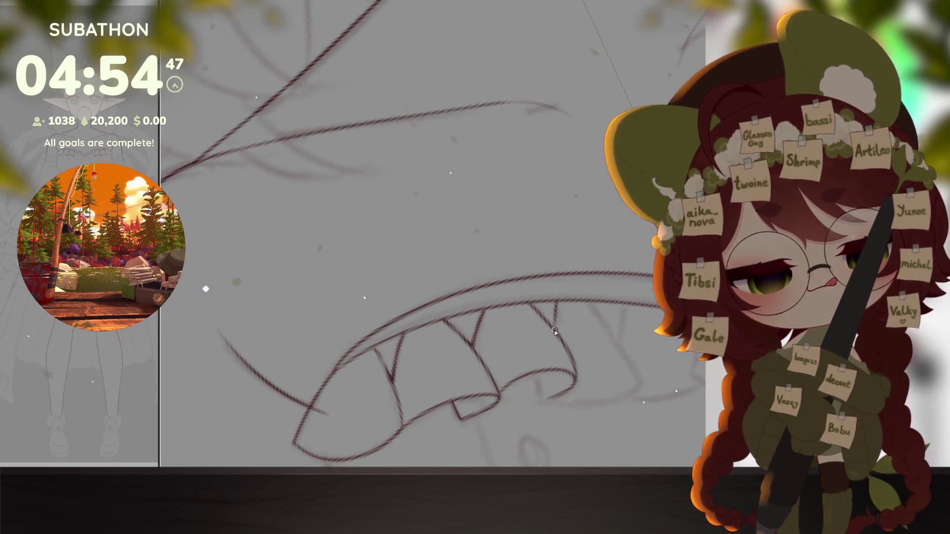
Step: Level the mouth sketch and draw the right edge of the rightmost tooth
mouse_move(586, 326)
left_mouse_down()
mouse_move(565, 387)
mouse_move(547, 394)
left_mouse_up()
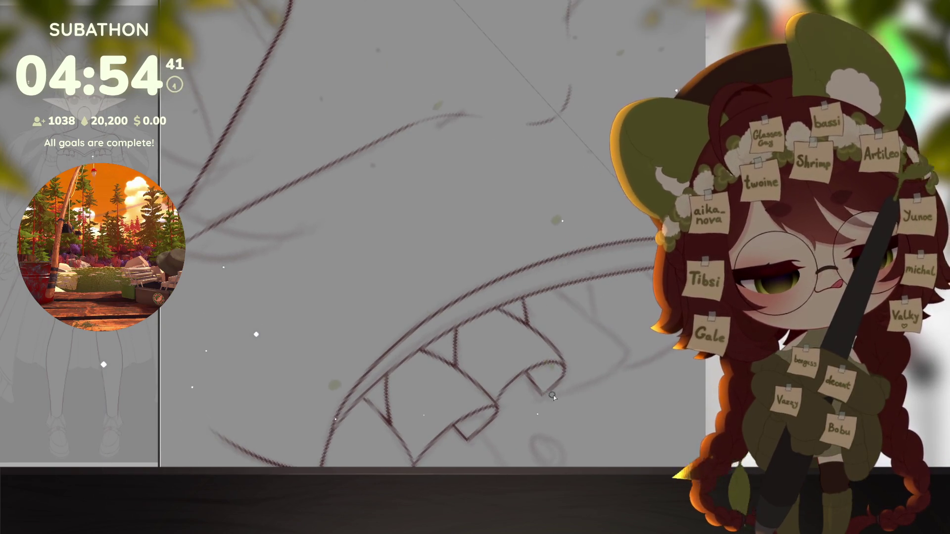
left_click_drag(624, 351, 600, 353)
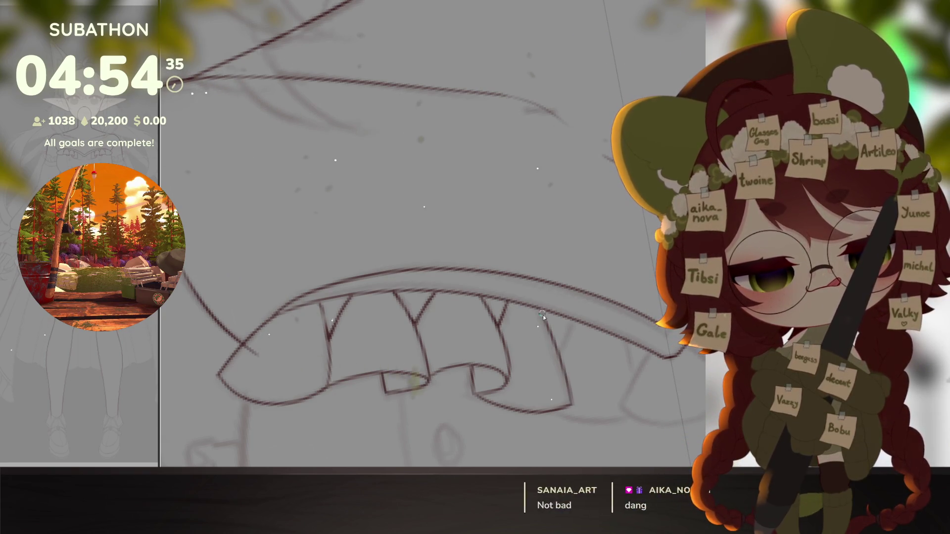
left_click_drag(544, 316, 570, 406)
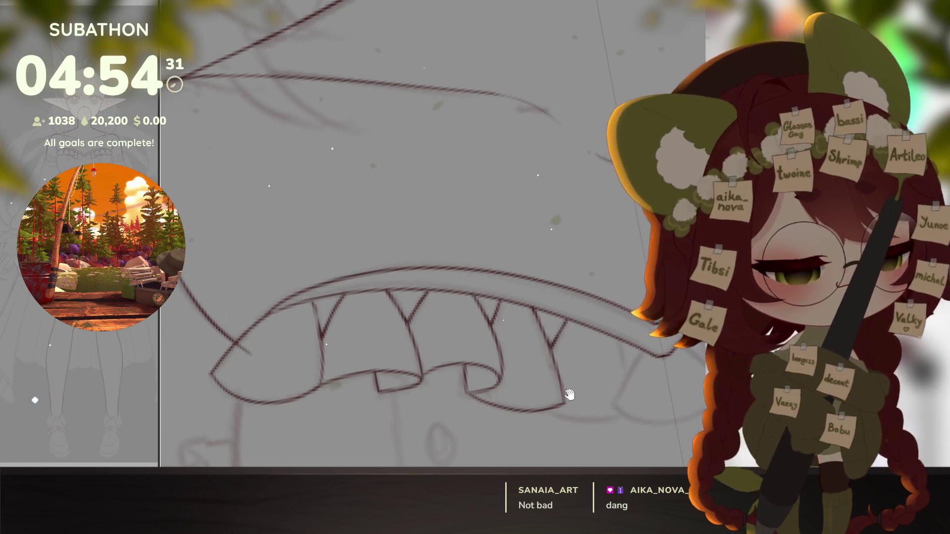
scroll(554, 339, "down", 1)
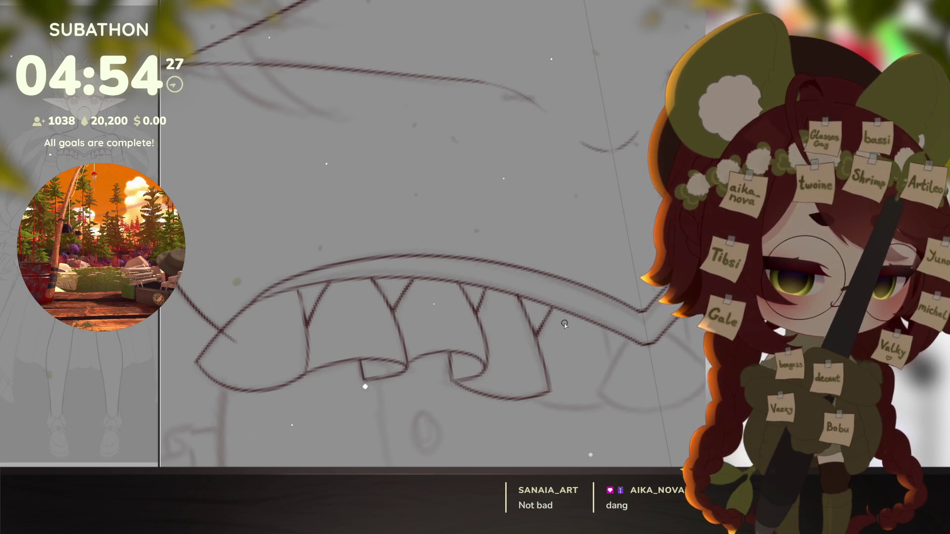
mouse_move(564, 323)
left_mouse_down()
mouse_move(578, 313)
mouse_move(568, 324)
left_mouse_up()
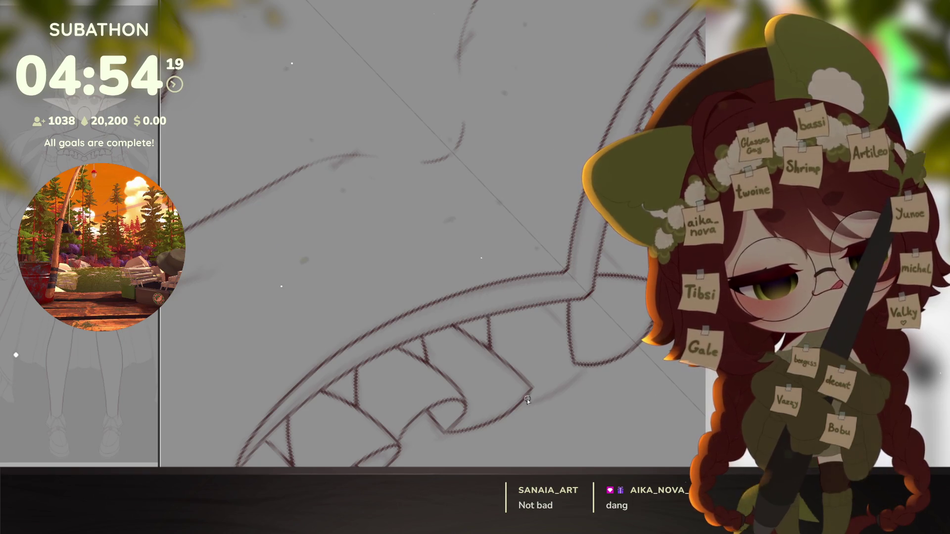
mouse_move(551, 398)
left_mouse_down()
mouse_move(516, 363)
mouse_move(512, 339)
left_mouse_up()
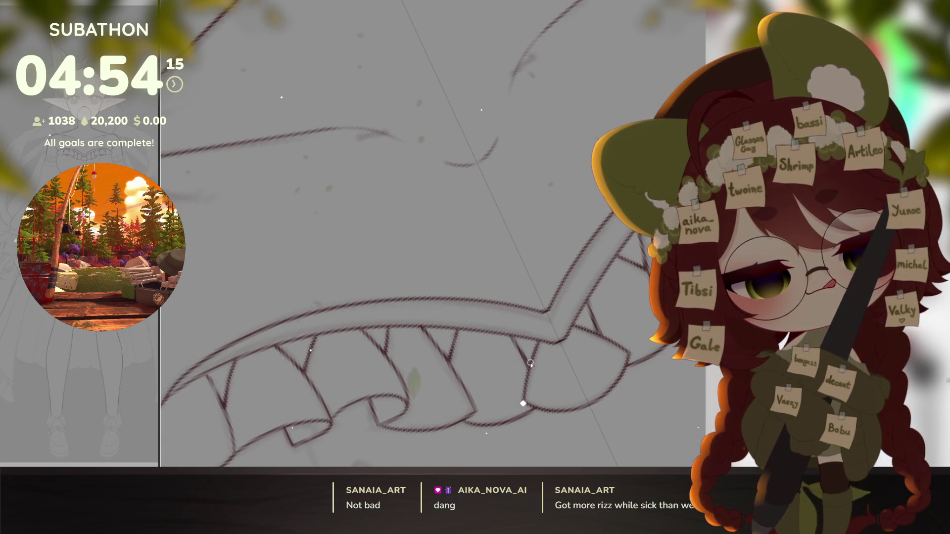
scroll(542, 337, "down", 6)
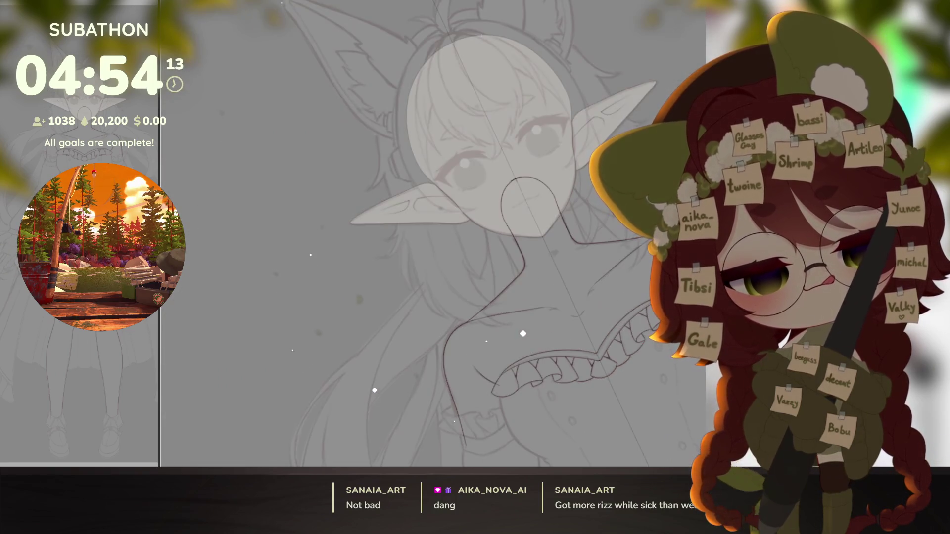
scroll(557, 357, "down", 3)
scroll(607, 399, "down", 4)
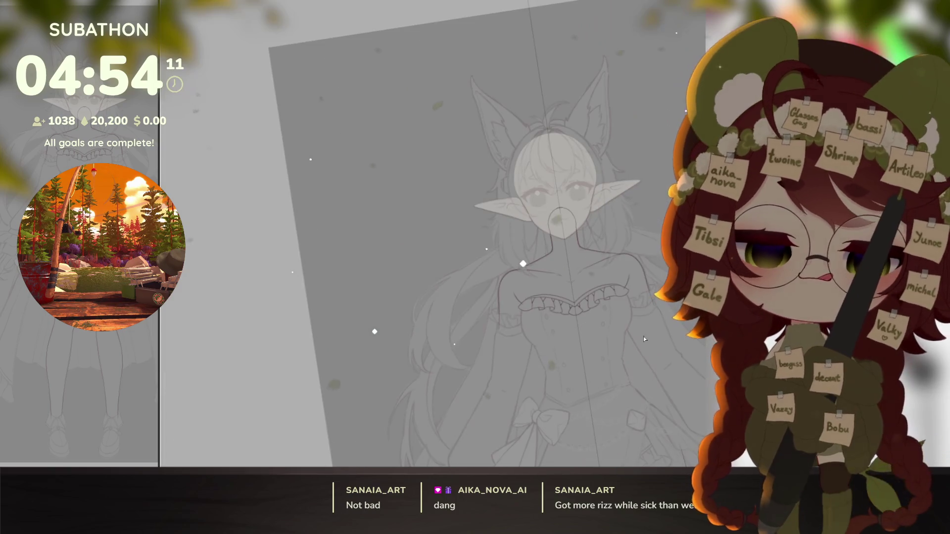
scroll(534, 334, "up", 4)
scroll(534, 335, "up", 4)
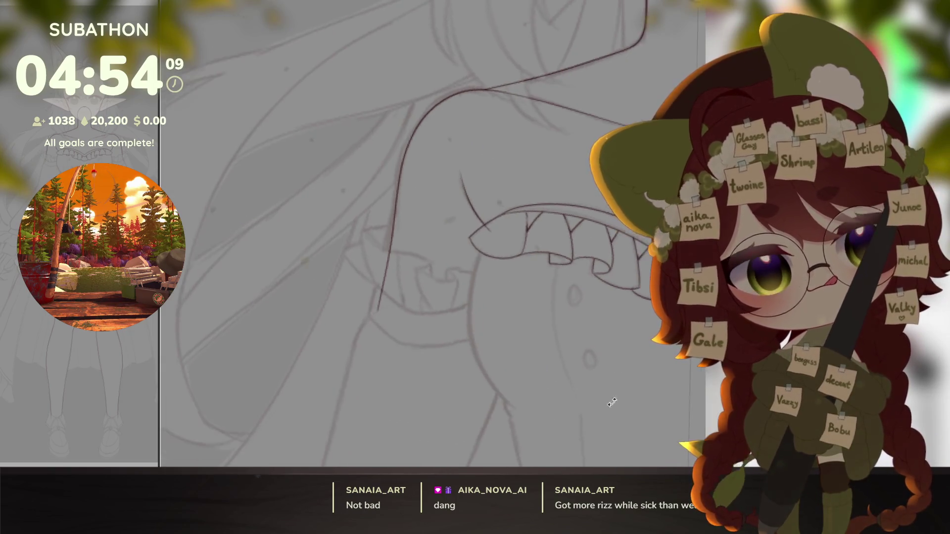
scroll(533, 297, "up", 4)
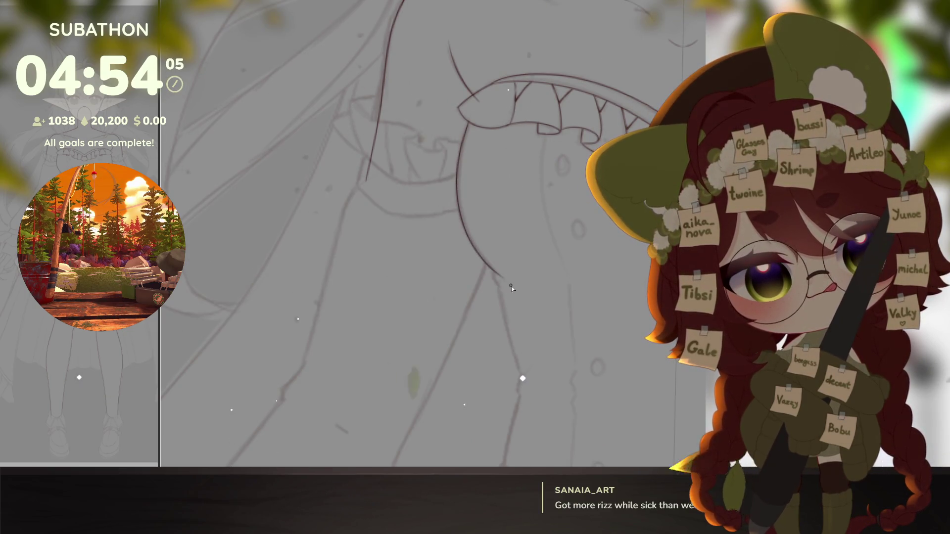
Step: Ink the side outline of the dress bodice down toward the waist
left_click_drag(511, 287, 480, 233)
mouse_move(501, 306)
left_mouse_down()
mouse_move(481, 203)
mouse_move(493, 258)
left_mouse_up()
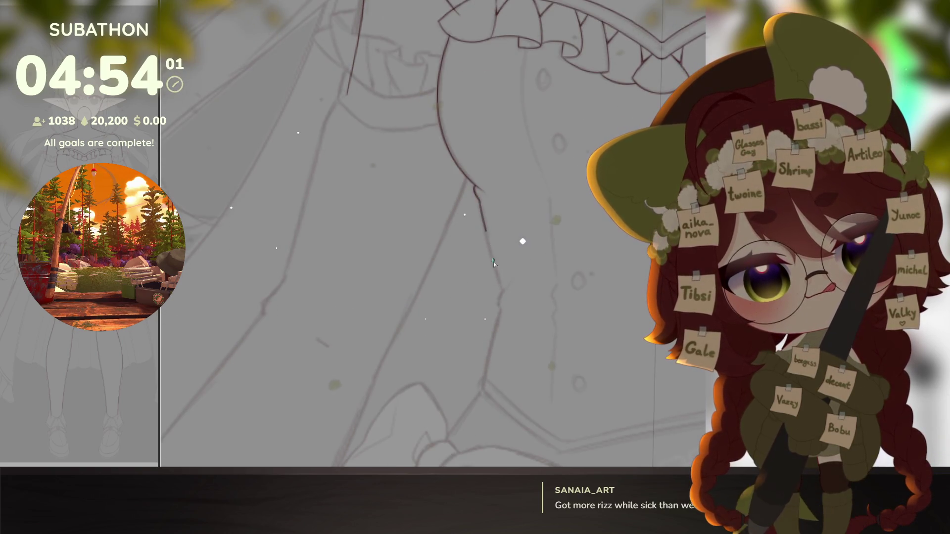
left_click_drag(503, 291, 514, 233)
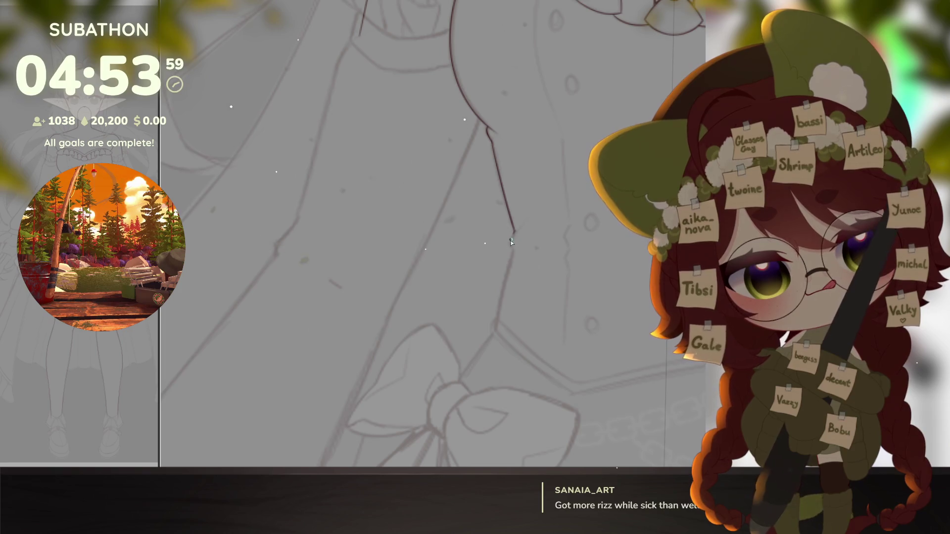
left_click_drag(512, 252, 499, 316)
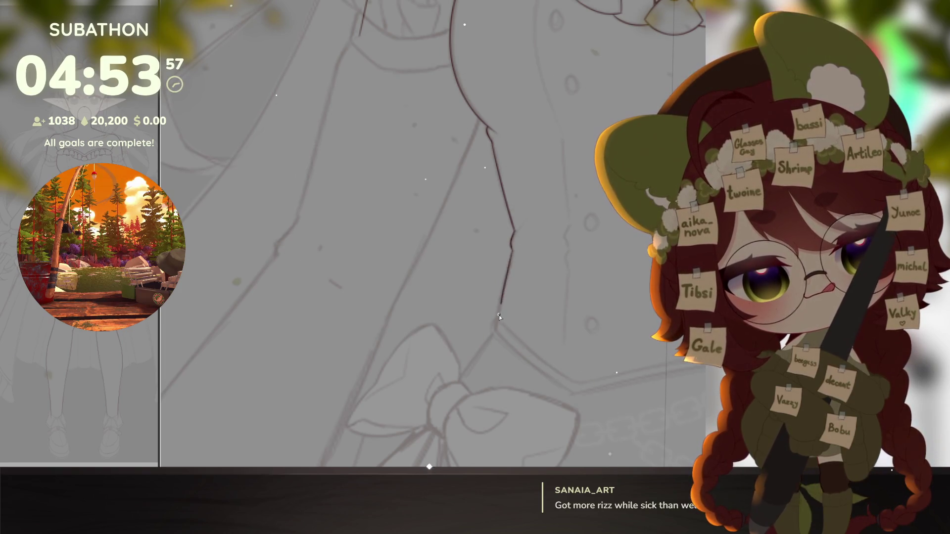
scroll(512, 339, "down", 4)
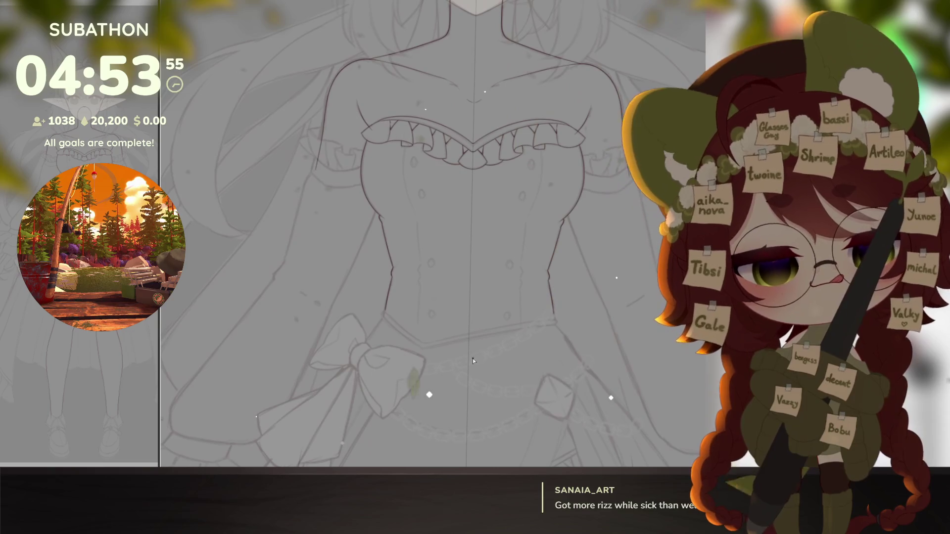
scroll(472, 358, "up", 5)
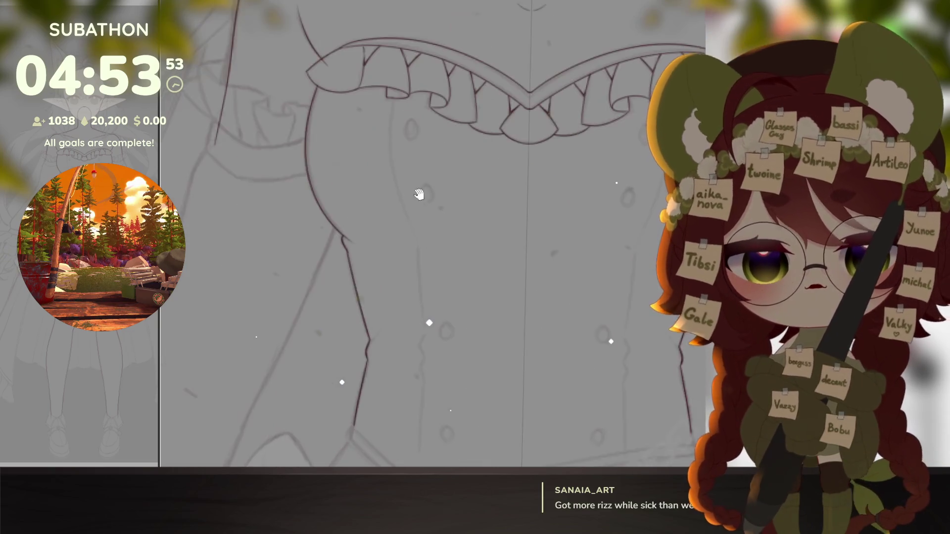
Step: Ink a short line below the ruffle on the other side of the bodice
left_click_drag(396, 57, 393, 86)
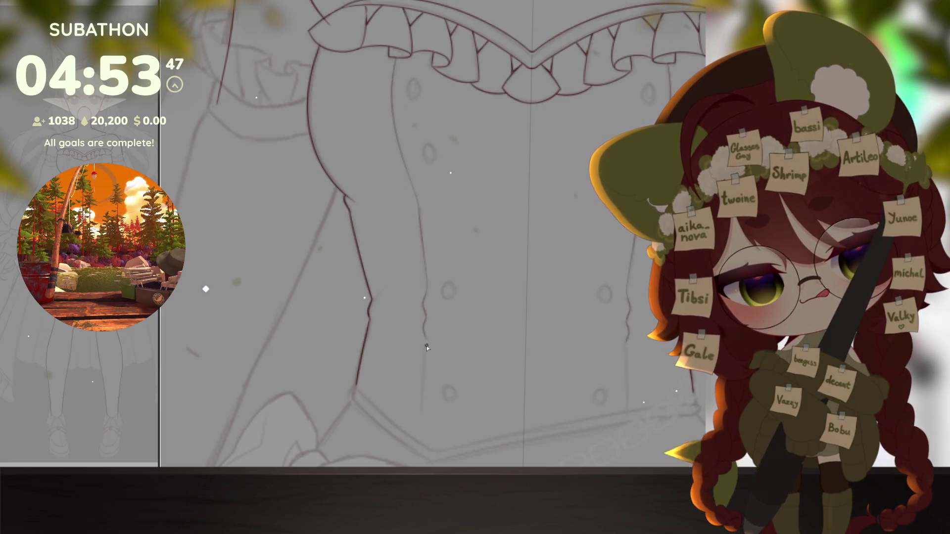
scroll(427, 345, "down", 5)
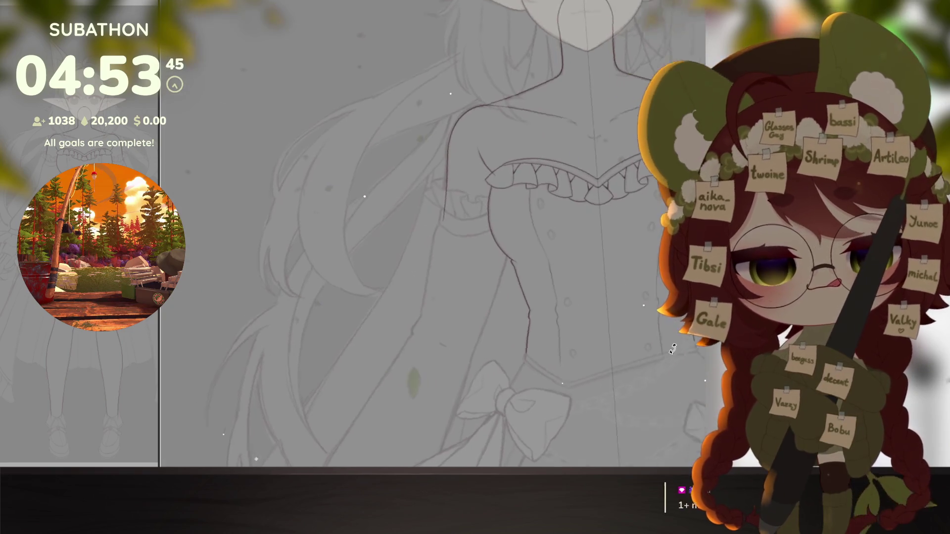
scroll(668, 356, "up", 2)
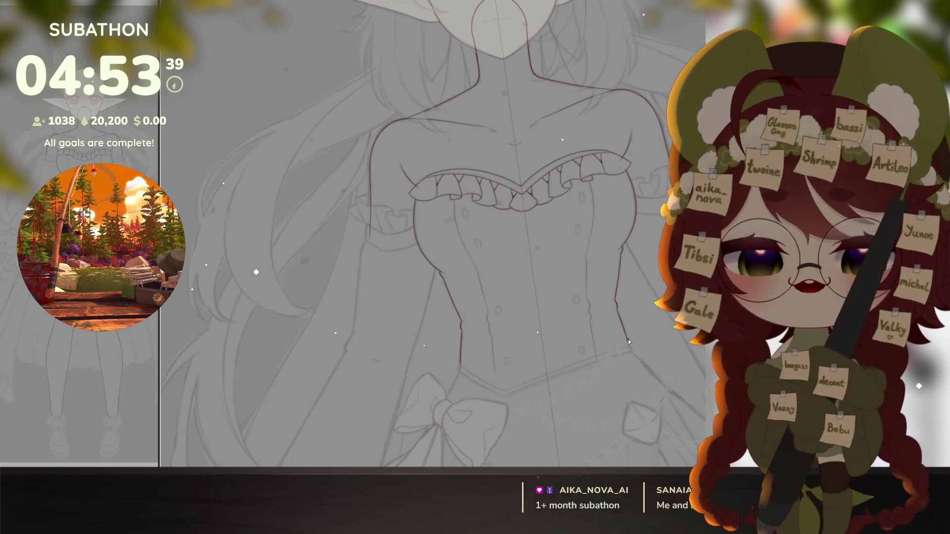
left_click_drag(628, 339, 590, 356)
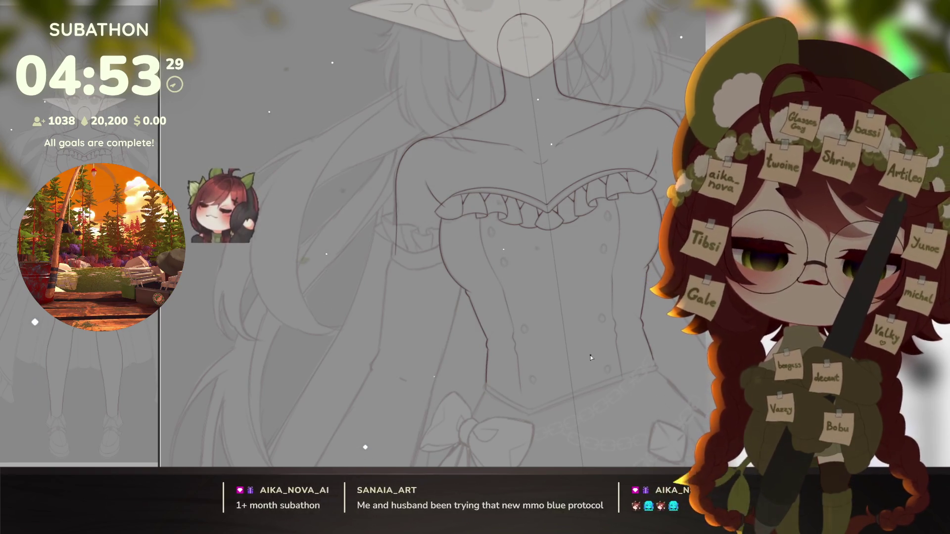
mouse_move(657, 362)
left_mouse_down()
mouse_move(573, 401)
mouse_move(613, 341)
left_mouse_up()
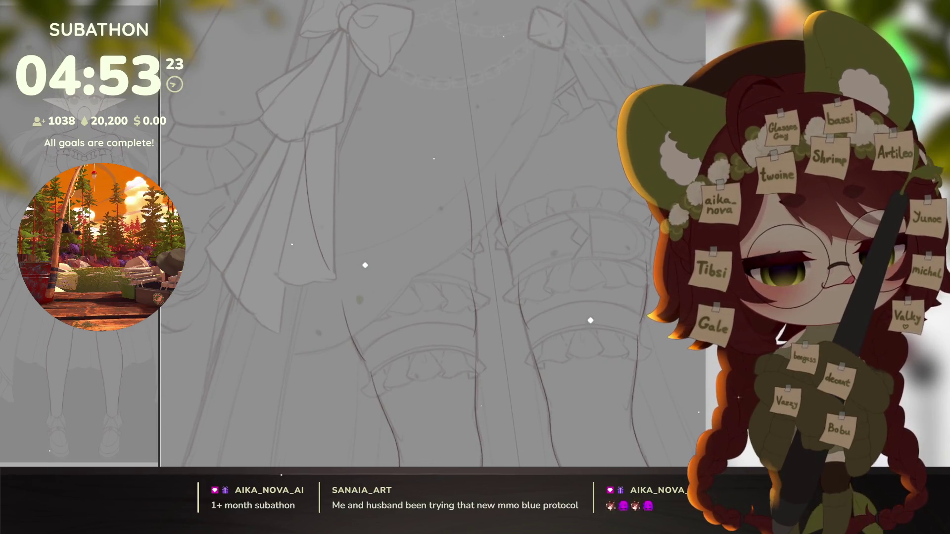
Step: Ink the curved top edge of the thigh garter, with a straight line across it nudged into place
mouse_move(589, 288)
left_mouse_down()
mouse_move(467, 384)
mouse_move(357, 392)
left_mouse_up()
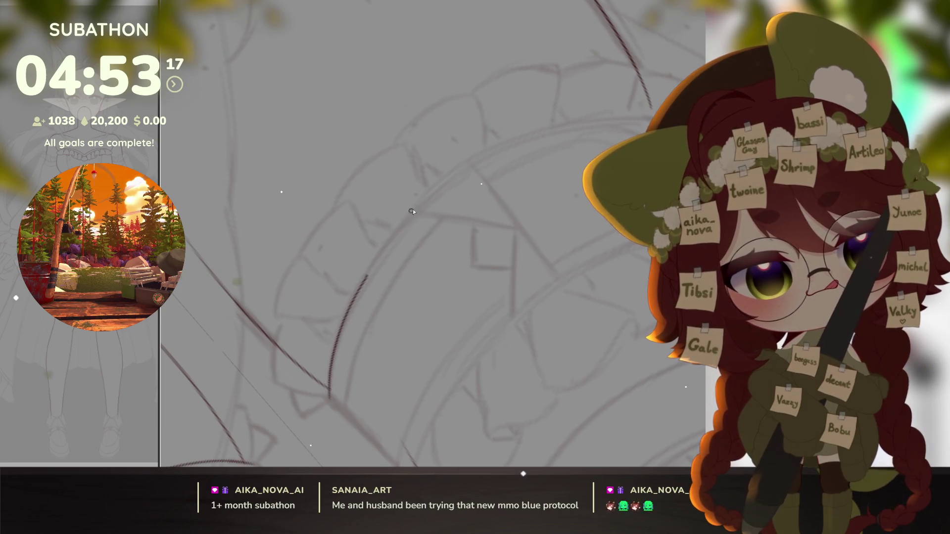
left_click_drag(407, 214, 615, 119)
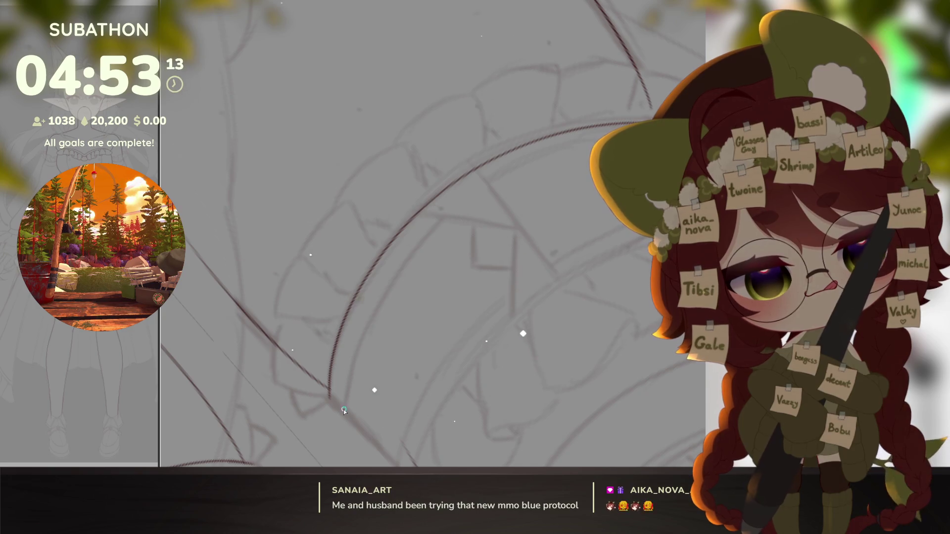
key("ctrl+z")
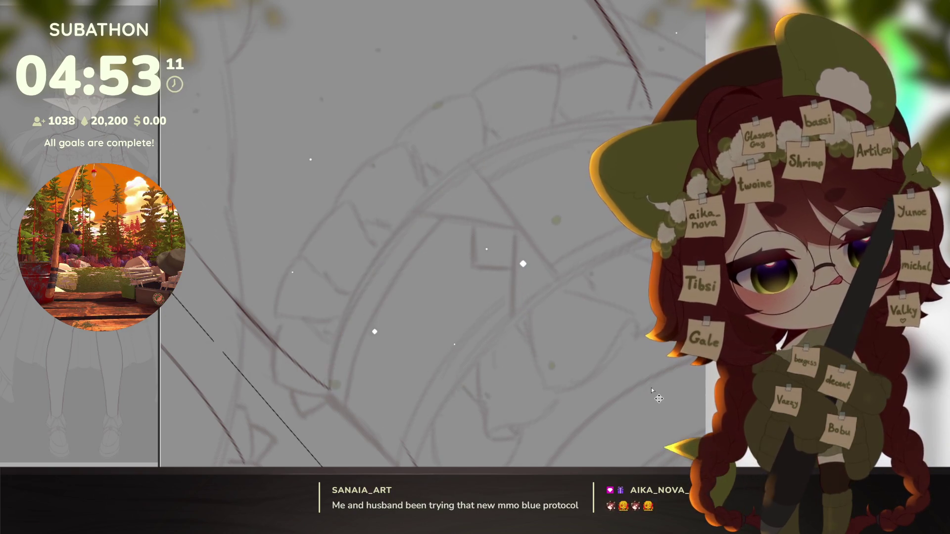
key("ctrl+shift+z")
left_click_drag(304, 448, 646, 89)
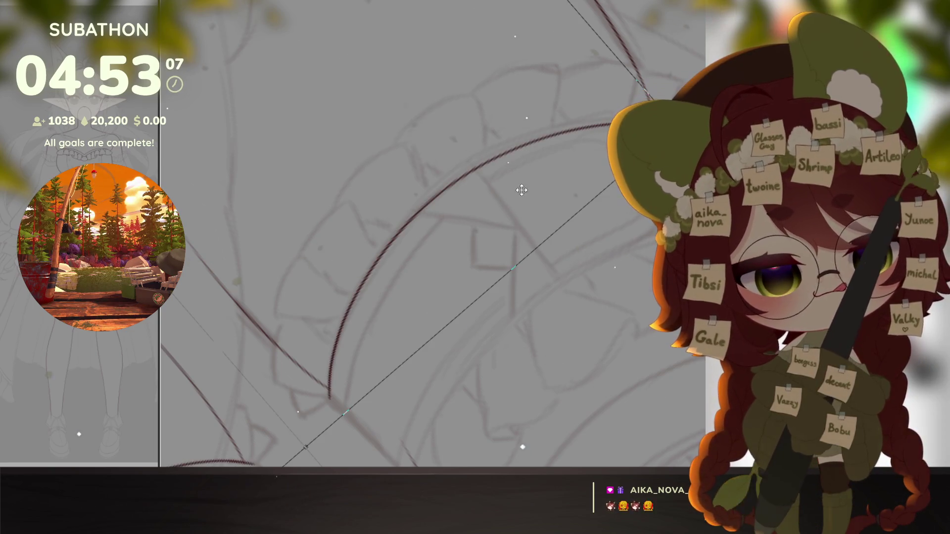
left_click_drag(521, 190, 534, 207)
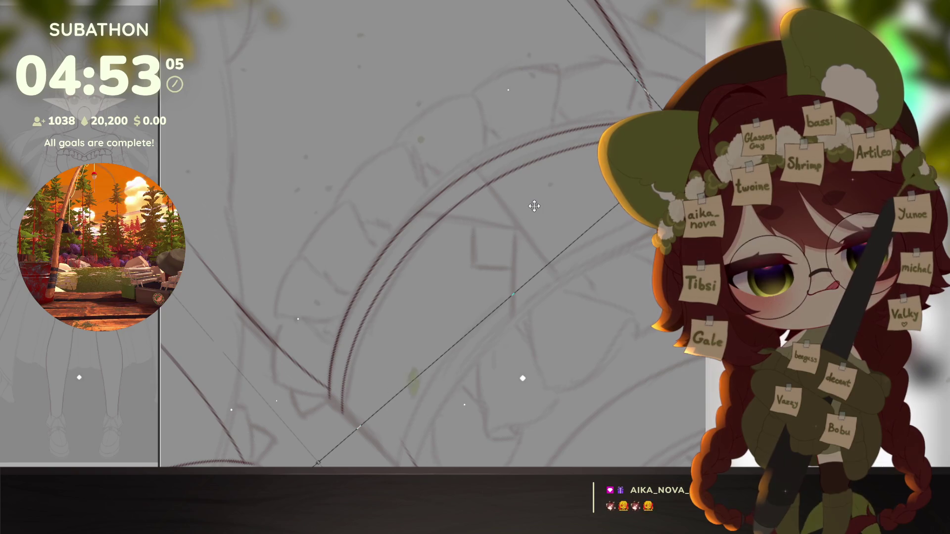
scroll(512, 296, "down", 8)
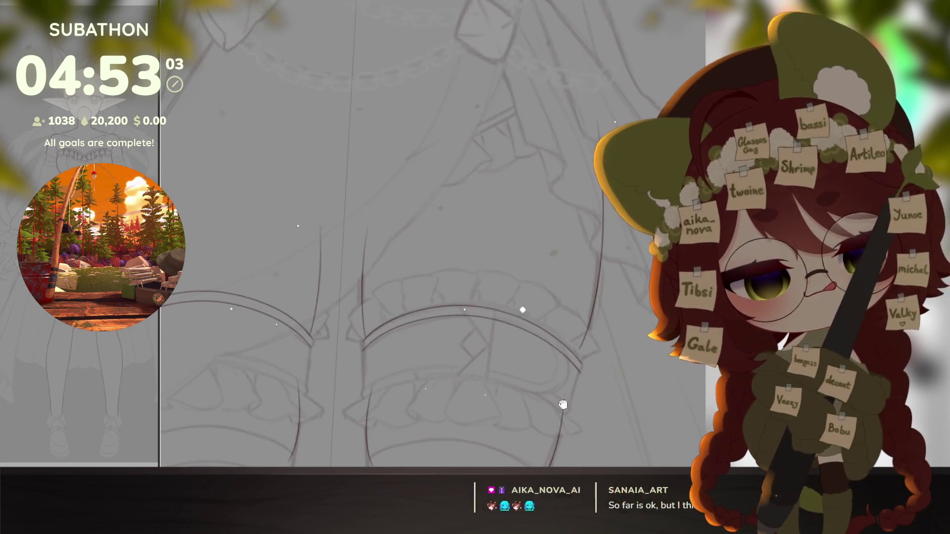
scroll(613, 315, "down", 4)
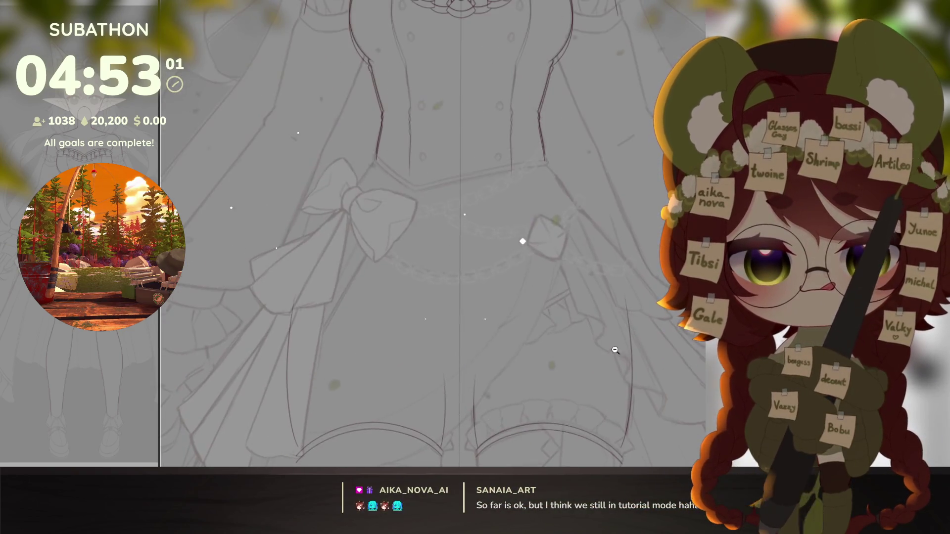
Step: Hide the vertical symmetry guide and lasso-select the upper thigh frill band
left_click_drag(614, 222, 615, 357)
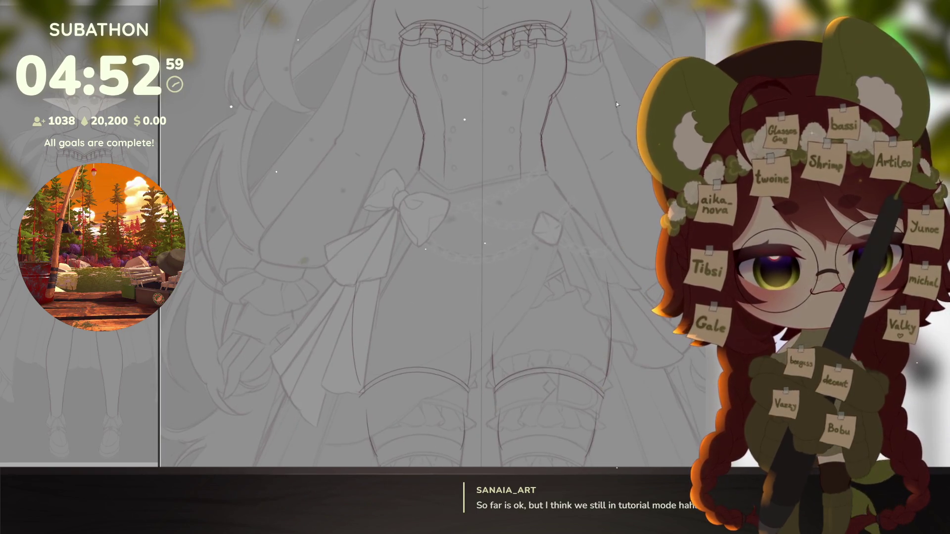
left_click_drag(322, 194, 475, 274)
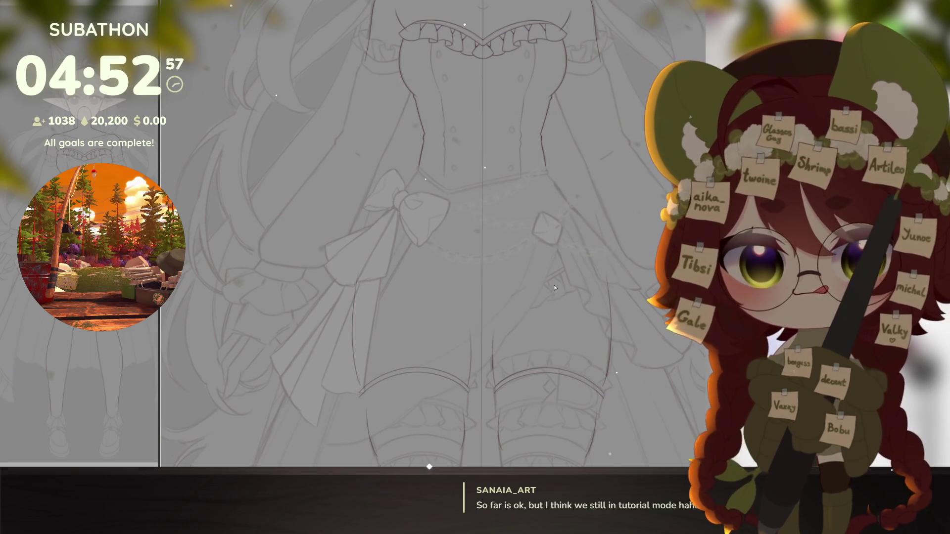
left_click_drag(606, 386, 607, 320)
key("ctrl+d")
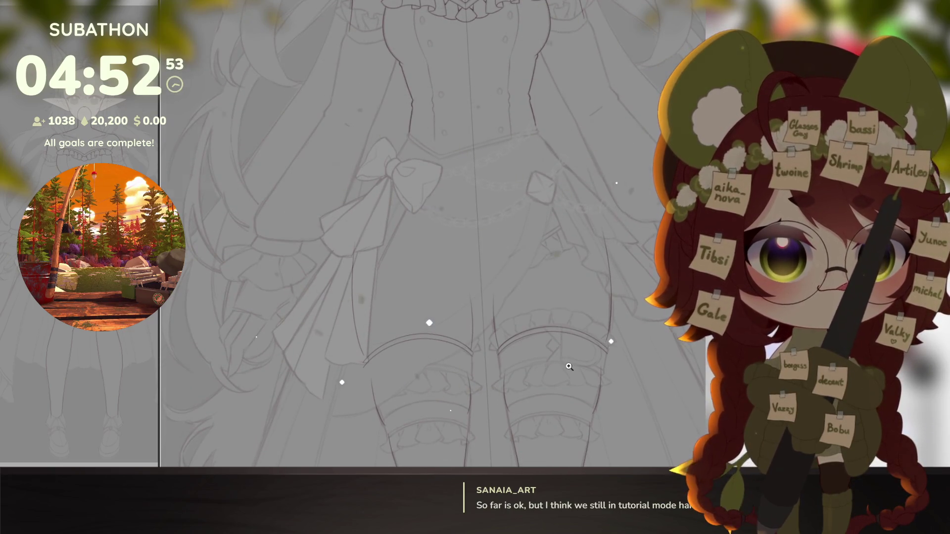
scroll(608, 244, "up", 3)
mouse_move(584, 319)
left_mouse_down()
mouse_move(585, 380)
mouse_move(495, 181)
left_mouse_up()
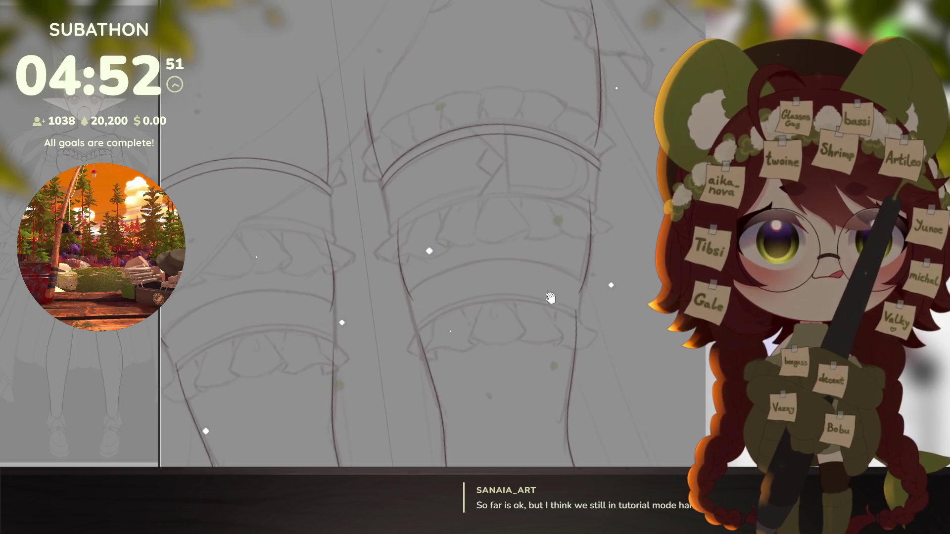
scroll(495, 182, "up", 2)
scroll(495, 181, "up", 2)
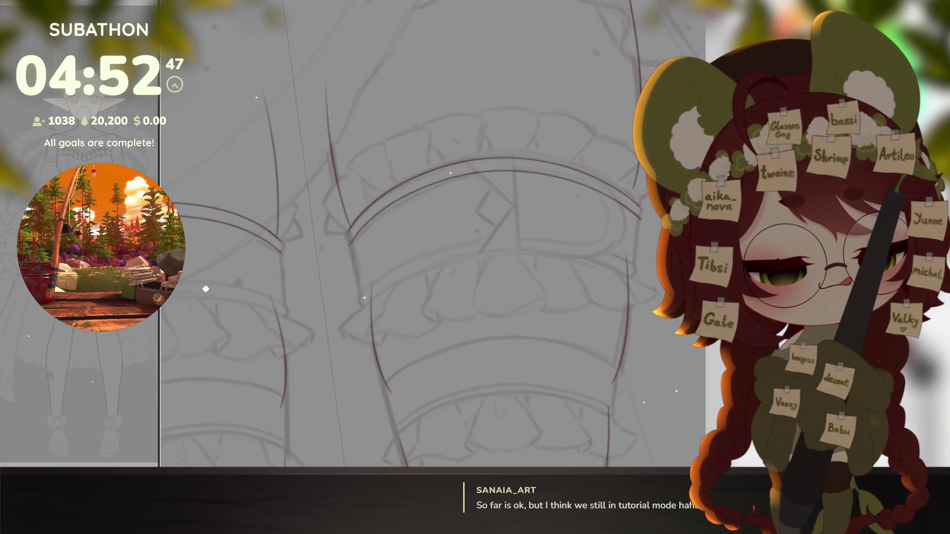
left_click_drag(623, 127, 621, 131)
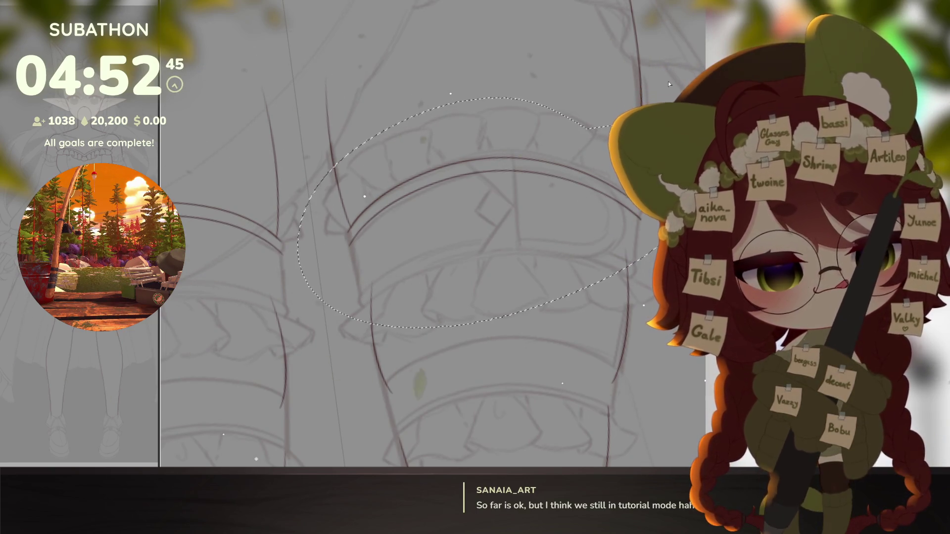
scroll(631, 358, "down", 1)
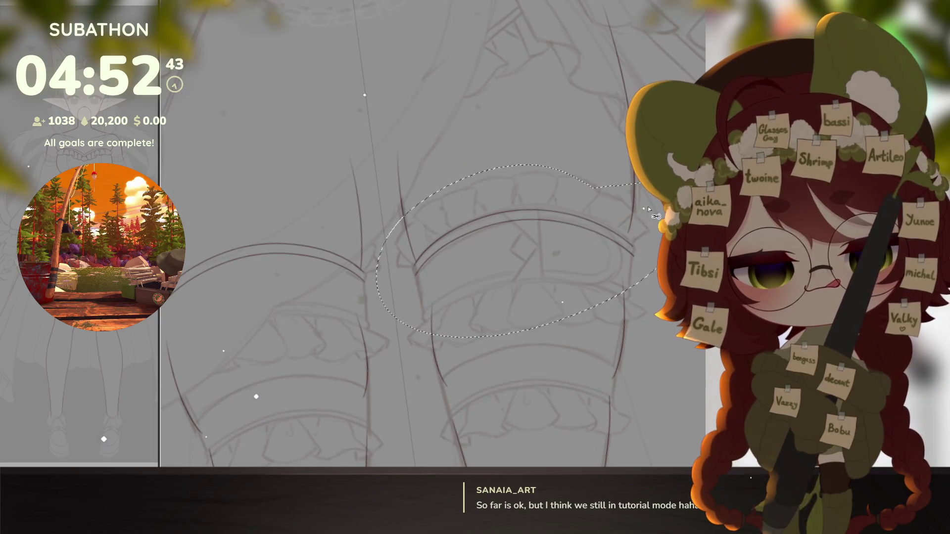
scroll(650, 212, "down", 3)
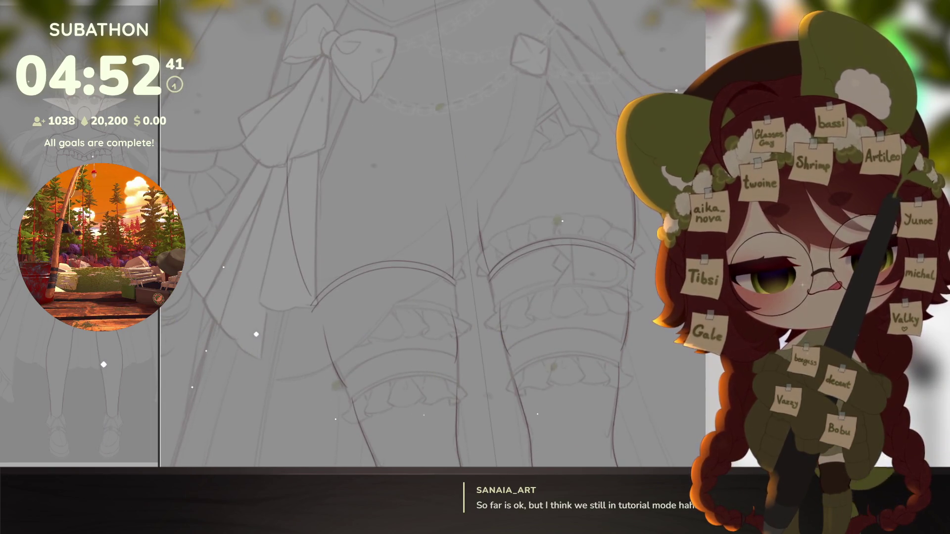
Step: Draw a long straight line, then transform the thigh-band curves lower on the legs and commit
left_click_drag(436, 2, 494, 464)
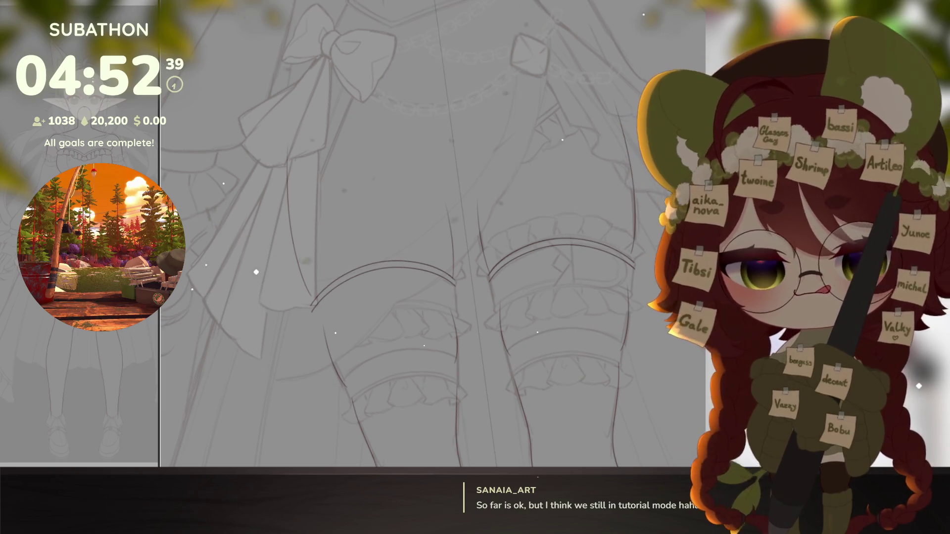
key("ctrl+t")
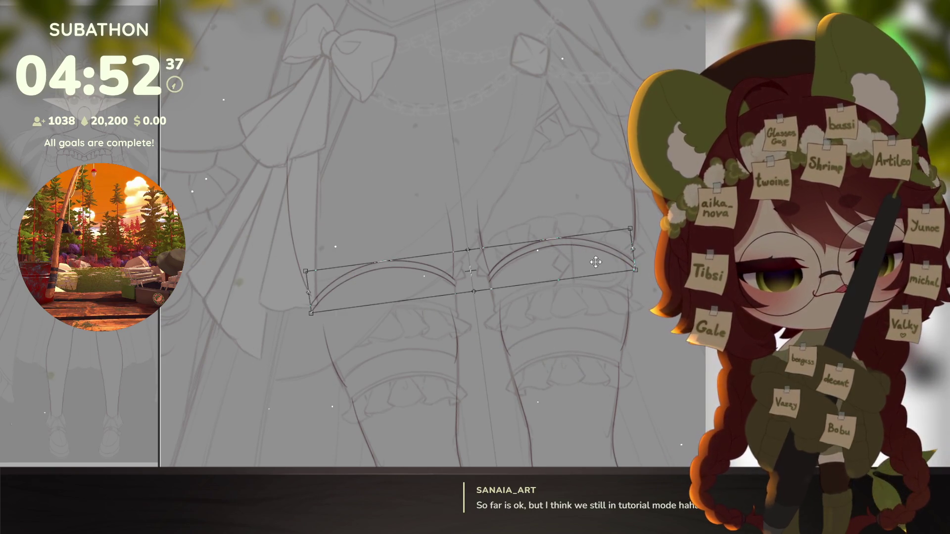
left_click_drag(596, 263, 604, 295)
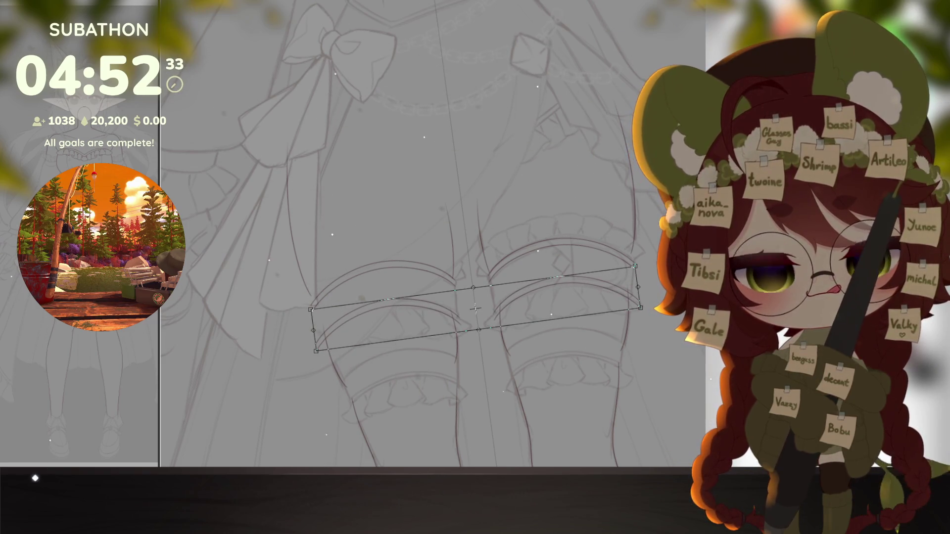
key("Return")
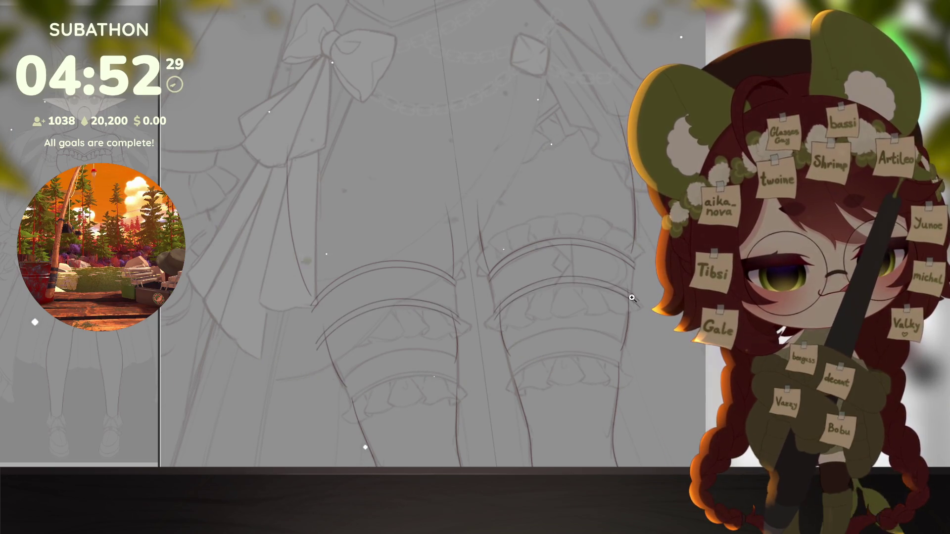
scroll(632, 297, "up", 5)
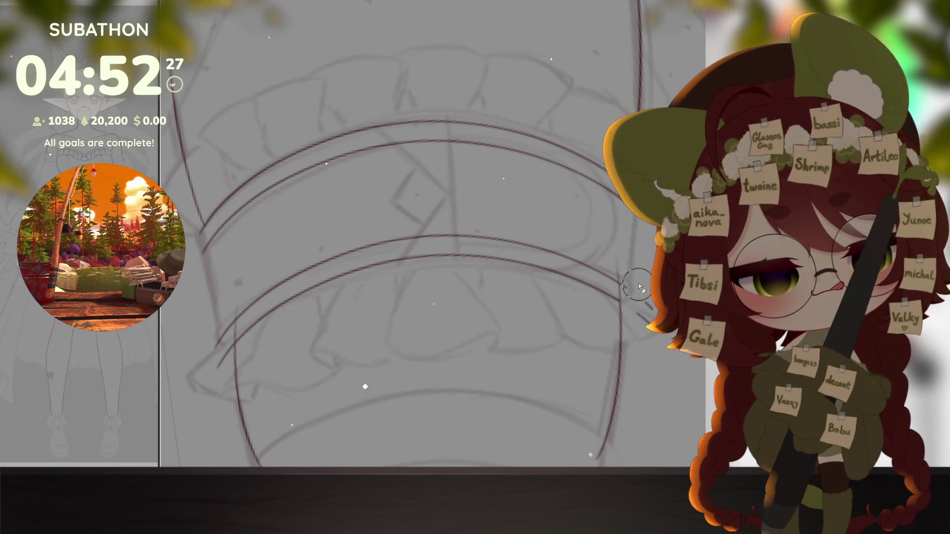
Step: Erase a short gap in the lower thigh-band stroke
left_click_drag(673, 393, 398, 321)
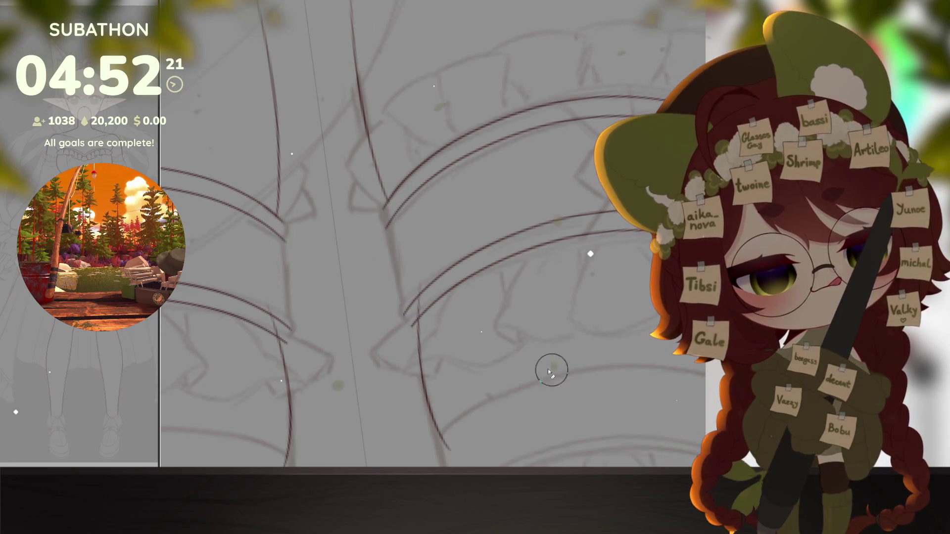
scroll(473, 347, "up", 2)
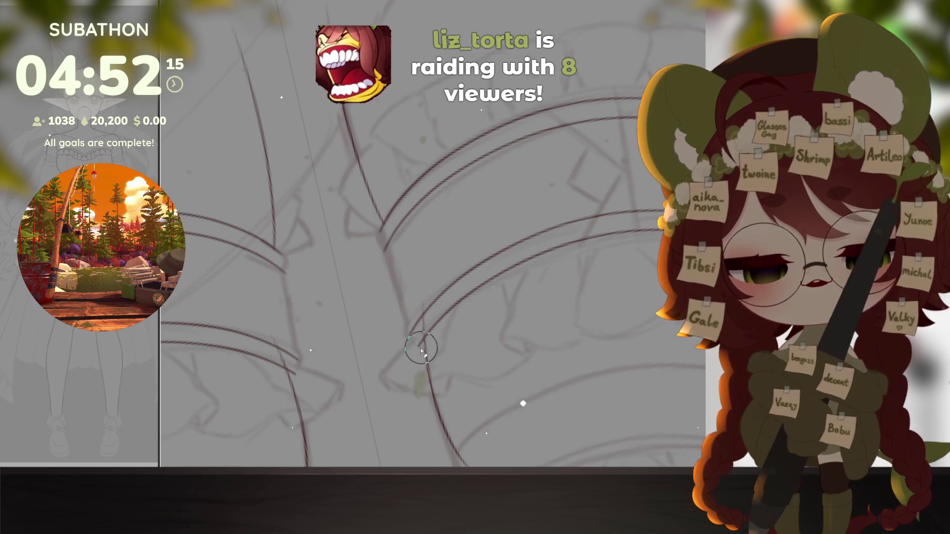
left_click_drag(439, 333, 492, 292)
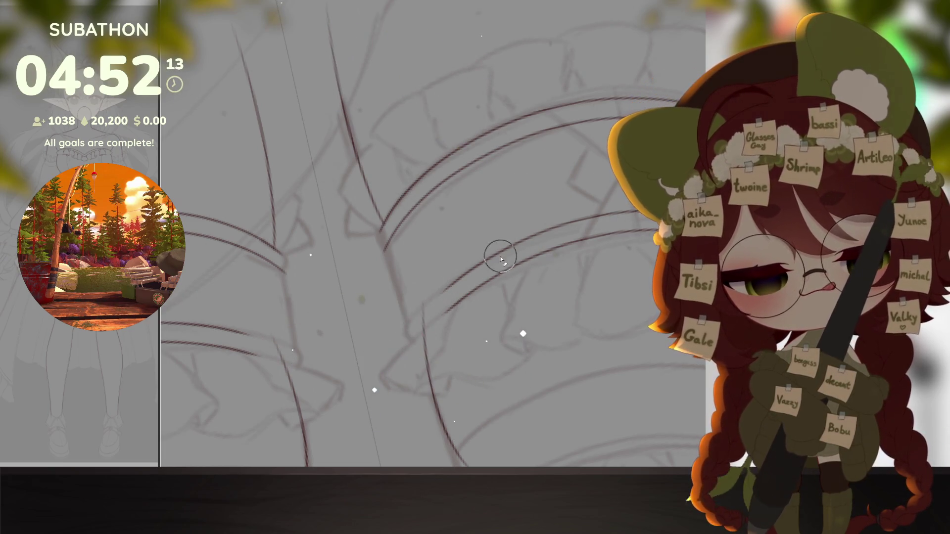
left_click_drag(475, 297, 485, 319)
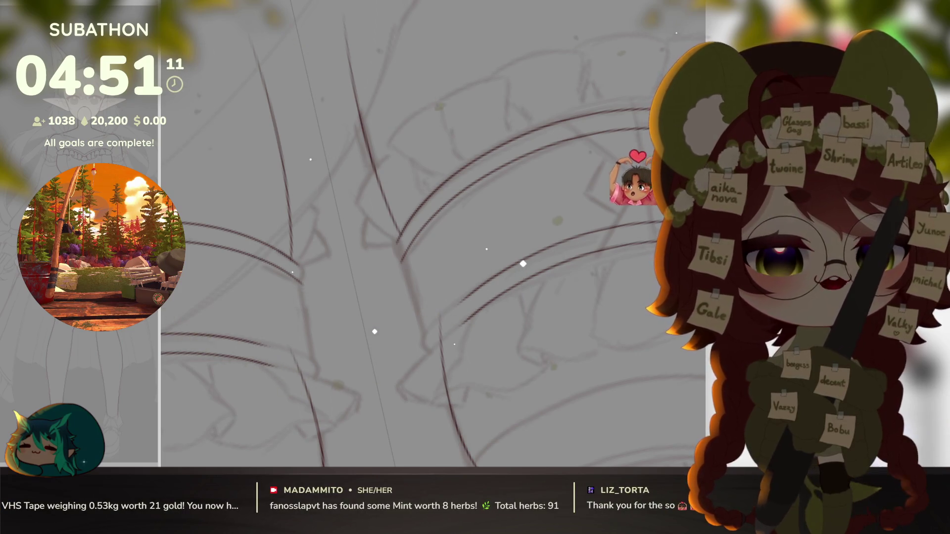
scroll(446, 223, "up", 1)
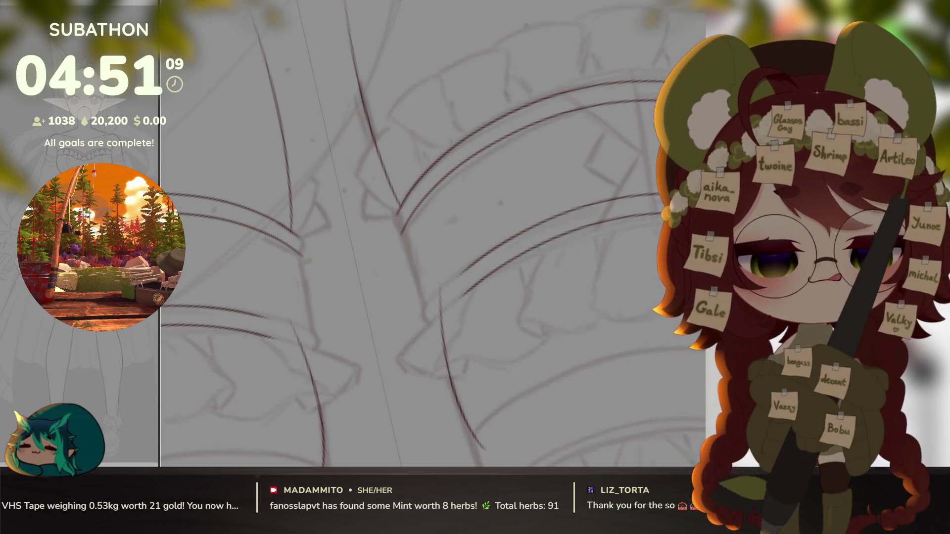
Step: Undo the long thin stray line and join the band arc ends into a closed rounded tip
mouse_move(445, 223)
left_mouse_down()
mouse_move(522, 428)
mouse_move(507, 369)
left_mouse_up()
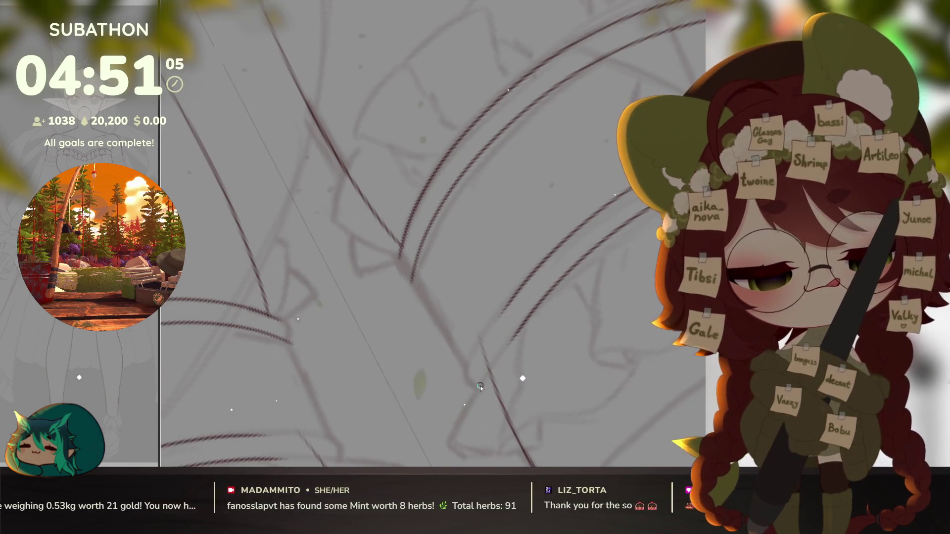
key("ctrl+z")
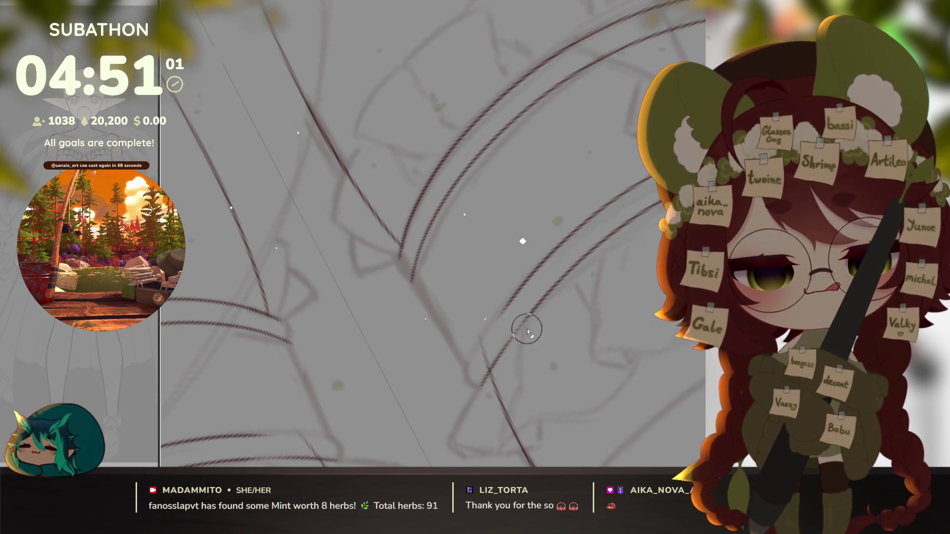
scroll(584, 270, "up", 1)
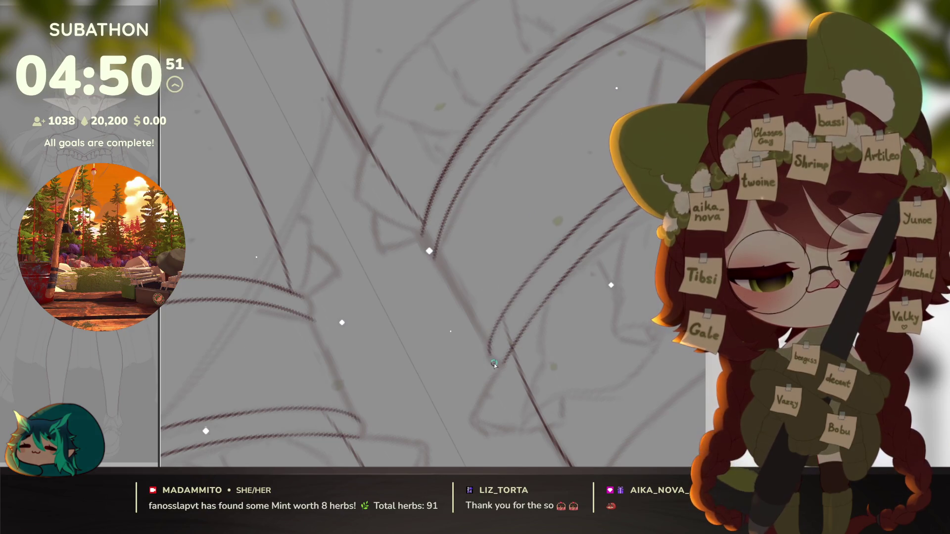
scroll(493, 362, "down", 4)
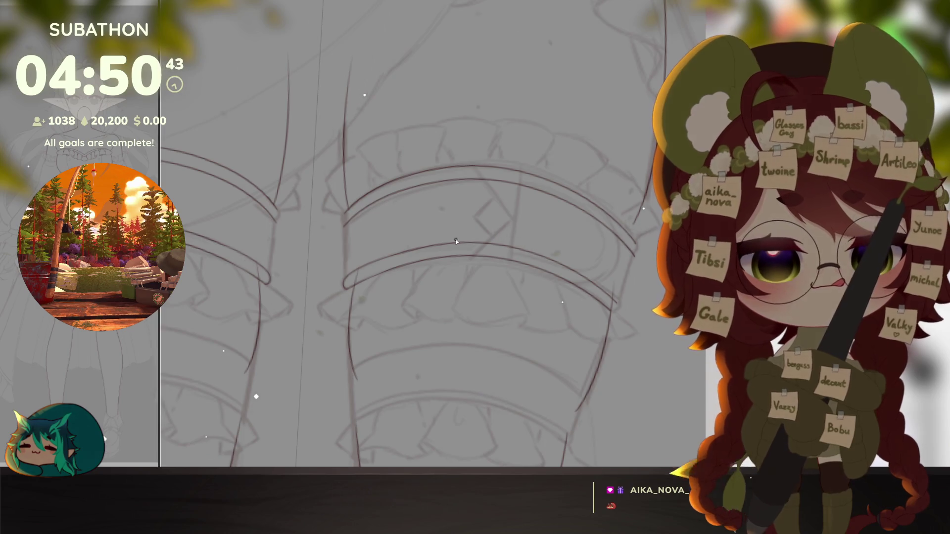
scroll(456, 240, "up", 5)
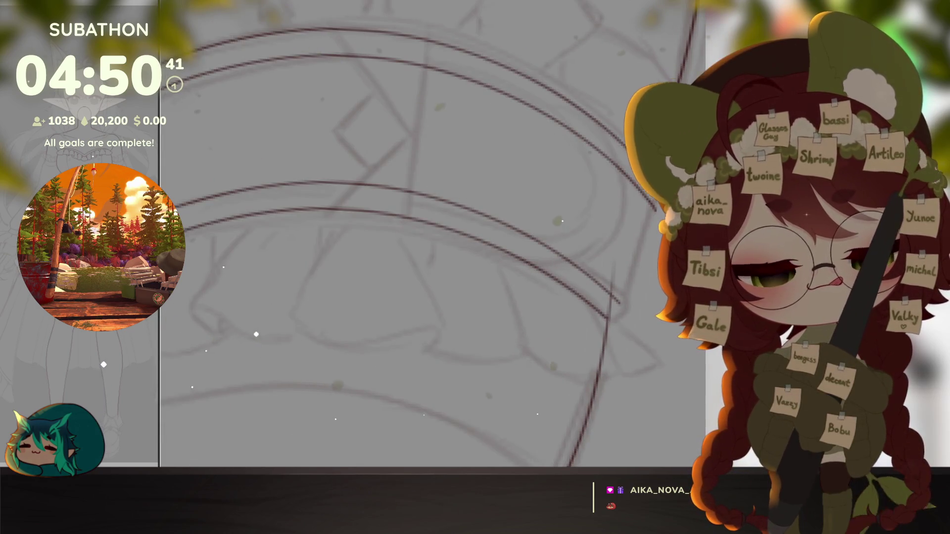
left_click_drag(606, 321, 616, 302)
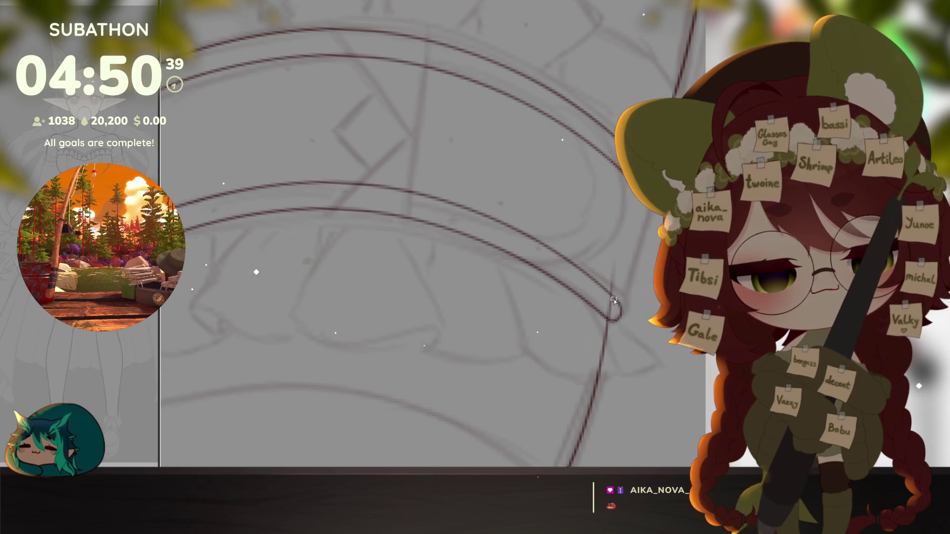
scroll(520, 297, "down", 5)
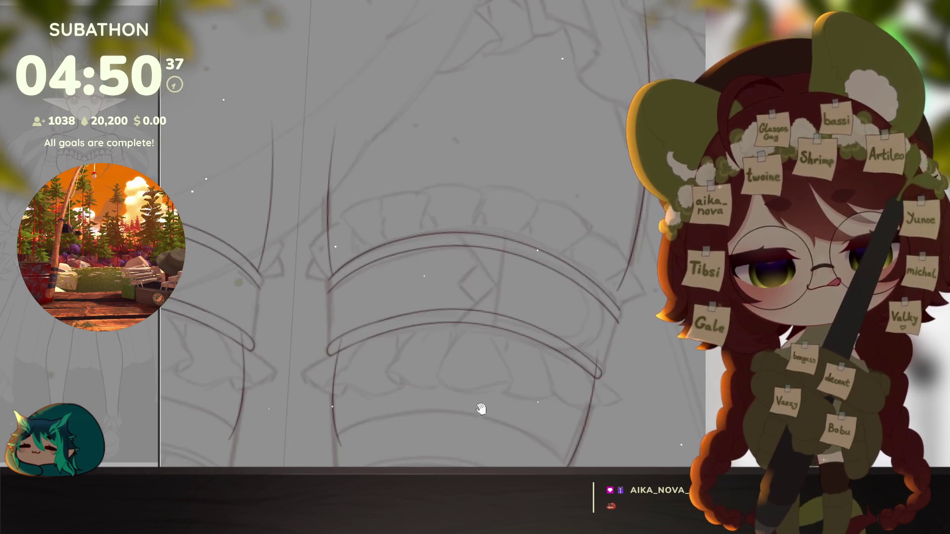
left_click_drag(520, 296, 540, 385)
scroll(540, 384, "up", 4)
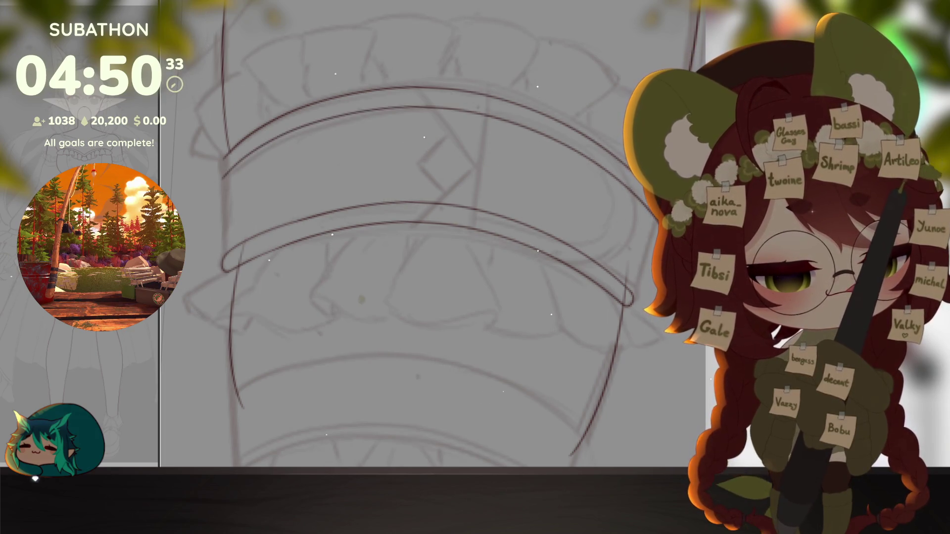
scroll(657, 220, "up", 3)
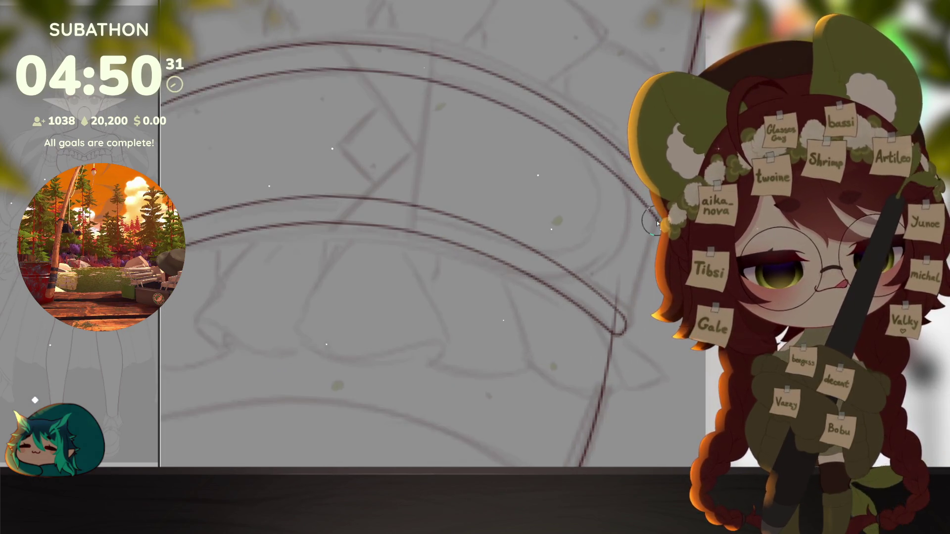
scroll(408, 260, "up", 2)
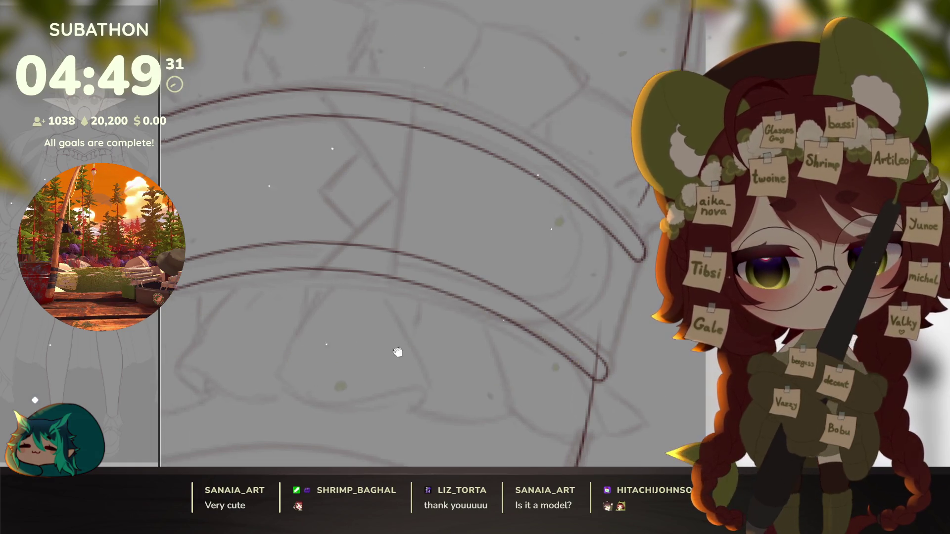
Step: Close the left tip of the lower-right garter band
left_click_drag(385, 341, 406, 269)
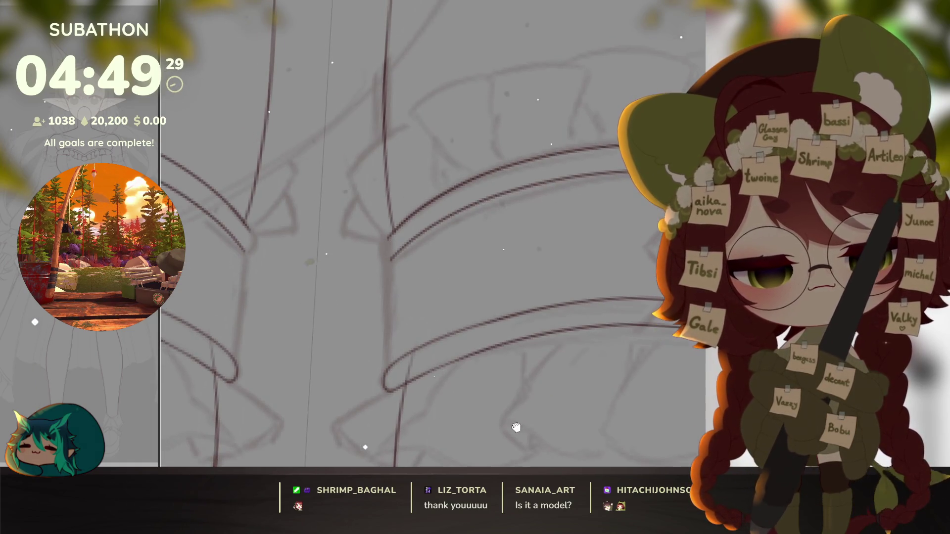
left_click_drag(377, 180, 383, 200)
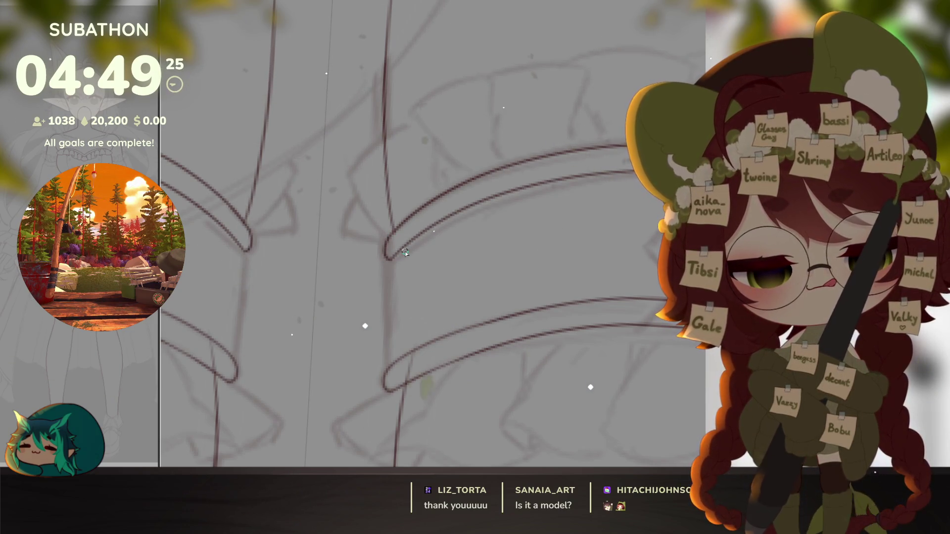
scroll(618, 393, "down", 2)
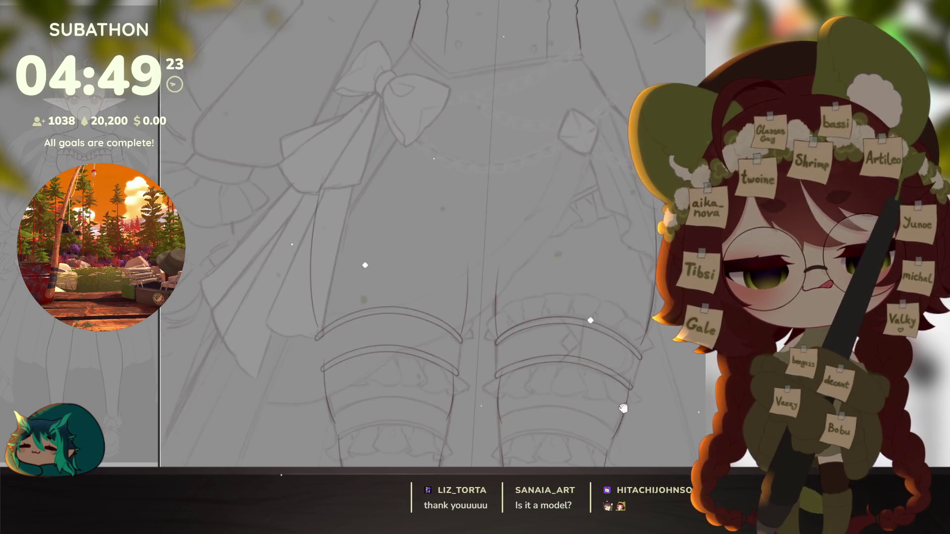
scroll(624, 408, "down", 2)
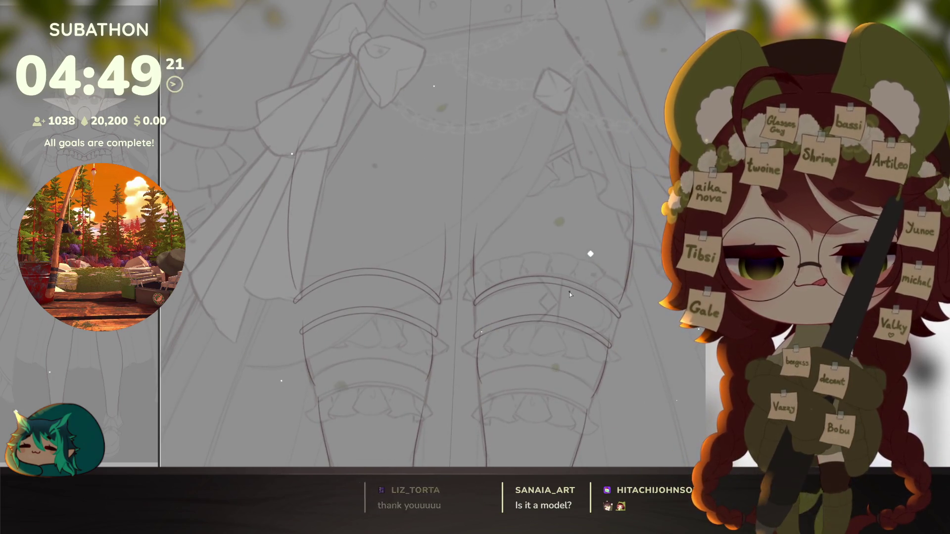
scroll(470, 338, "up", 3)
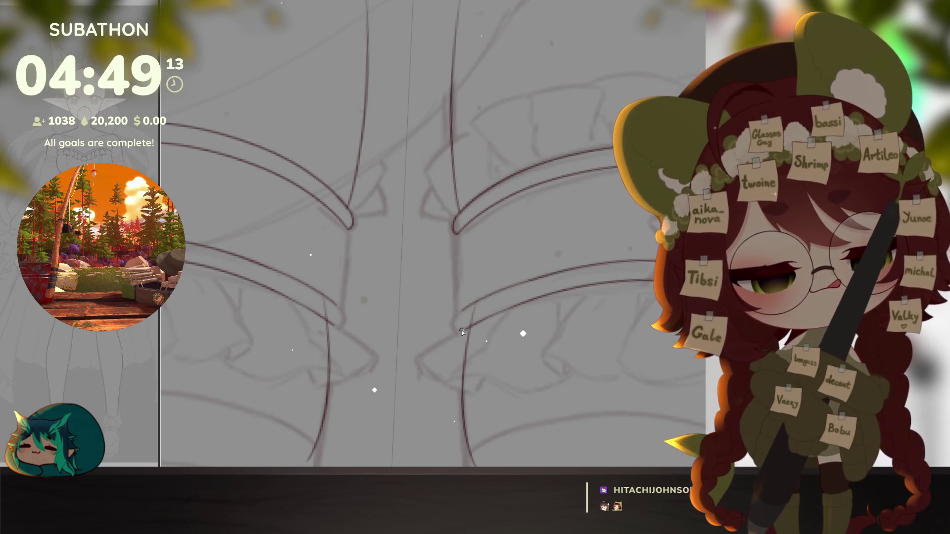
left_click_drag(464, 312, 462, 330)
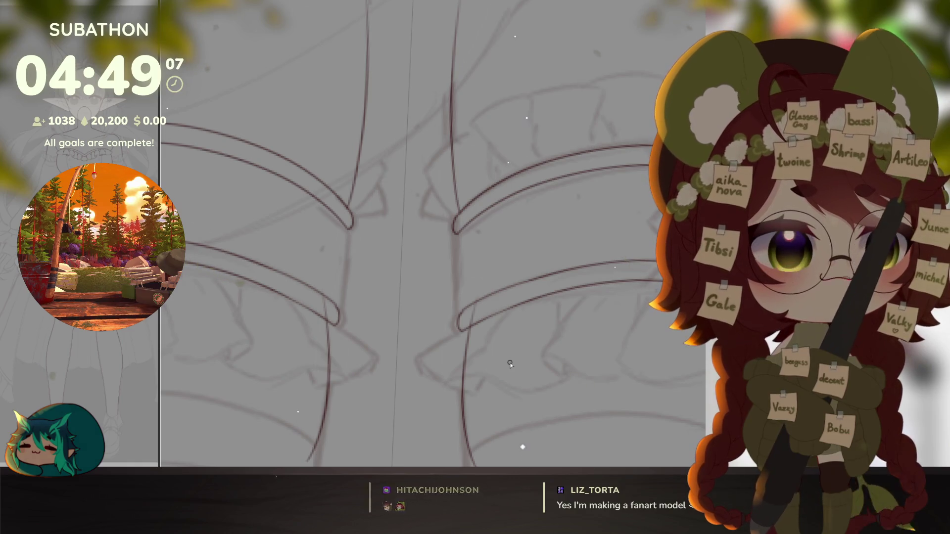
left_click_drag(572, 371, 578, 405)
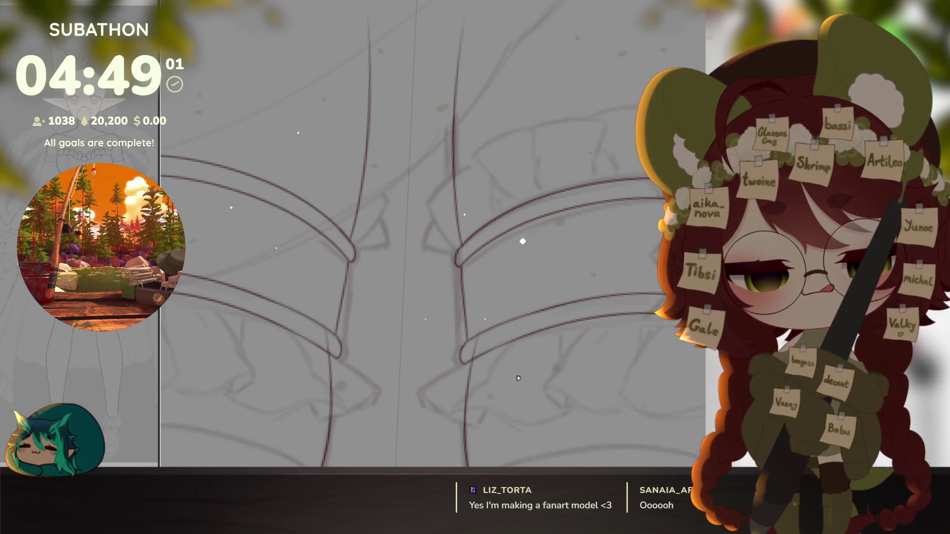
Step: Extend the leg line down to the lower band, undo the stray stroke, and join the upper band's end to it
left_click_drag(461, 266, 463, 301)
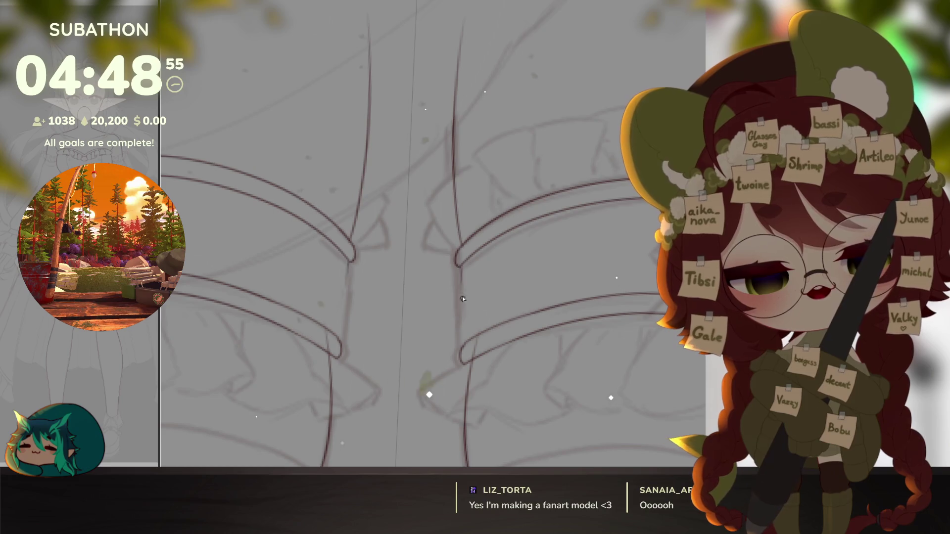
left_click_drag(463, 299, 464, 341)
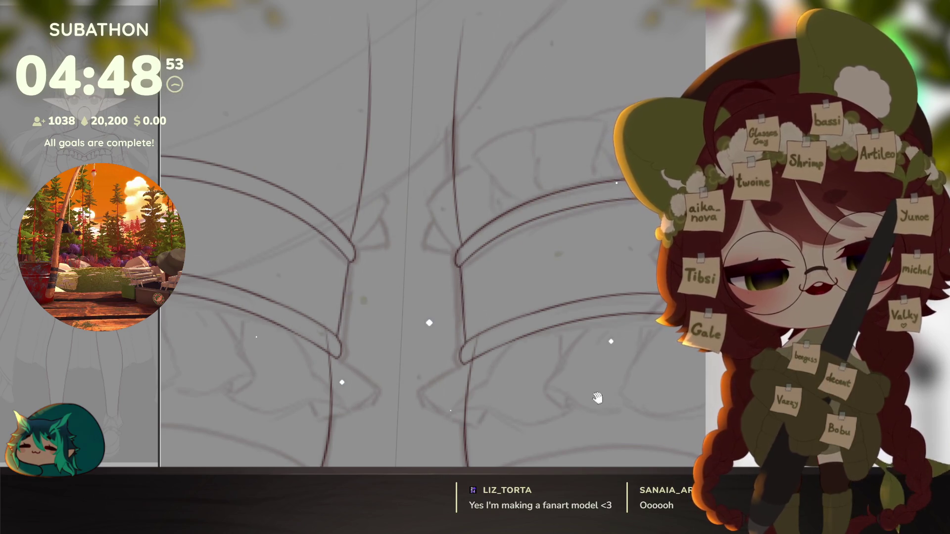
scroll(586, 392, "up", 3)
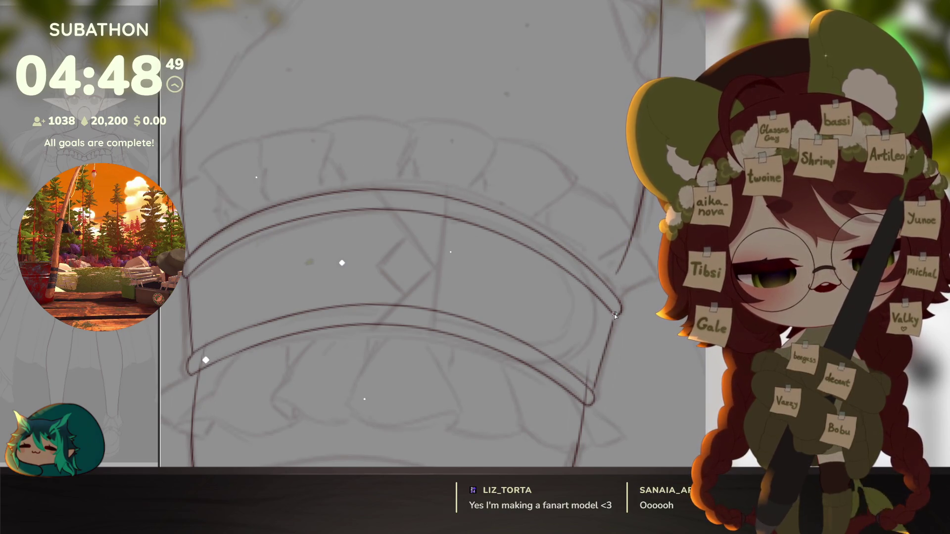
key("ctrl+z")
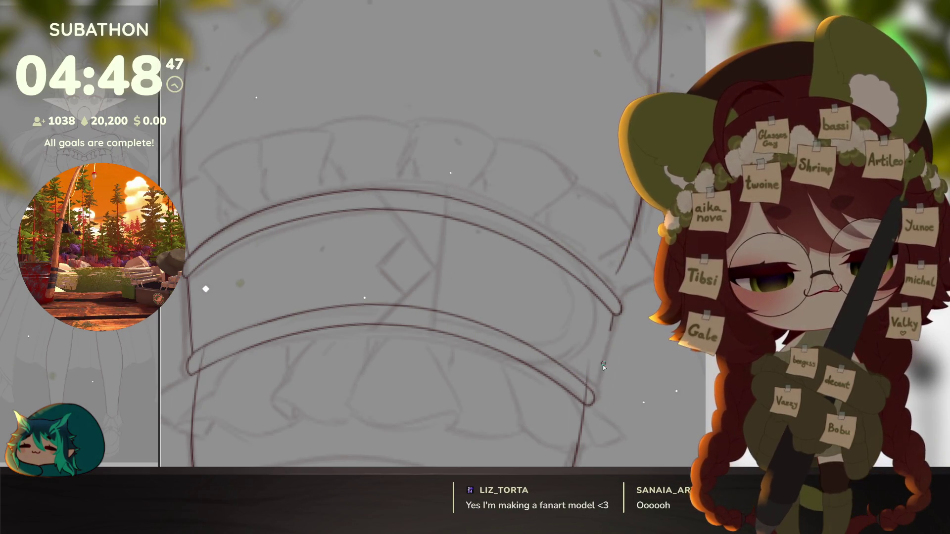
left_click_drag(603, 361, 613, 316)
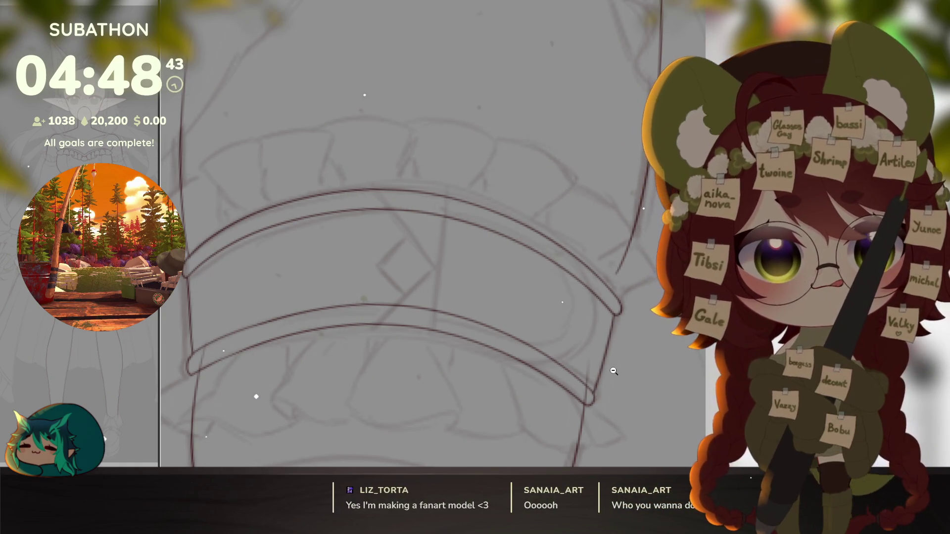
scroll(622, 321, "down", 3)
scroll(635, 322, "up", 5)
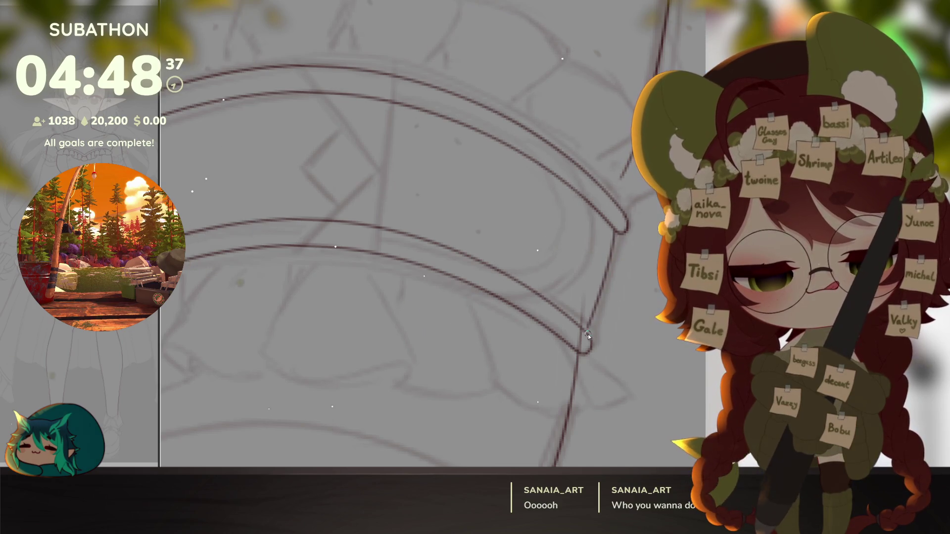
scroll(602, 290, "down", 6)
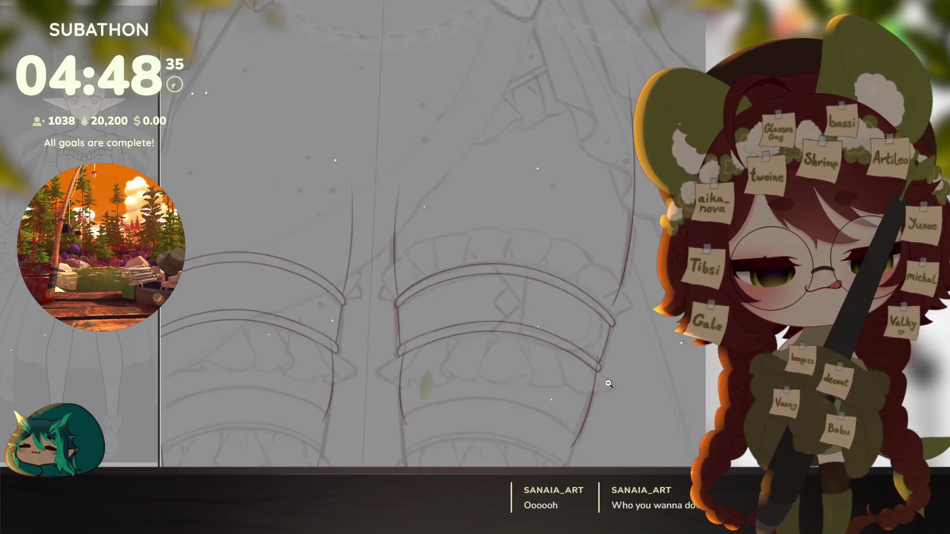
scroll(645, 347, "down", 4)
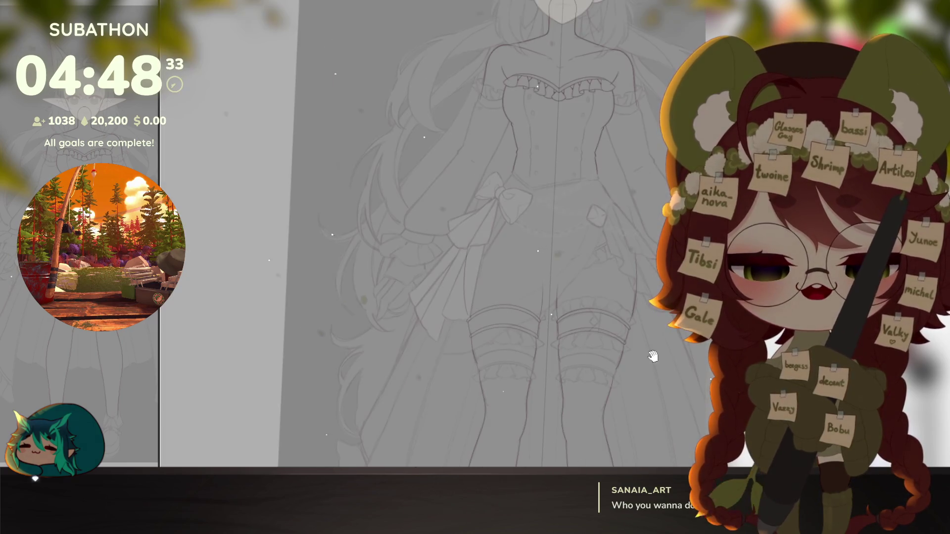
scroll(629, 325, "up", 8)
scroll(628, 326, "up", 6)
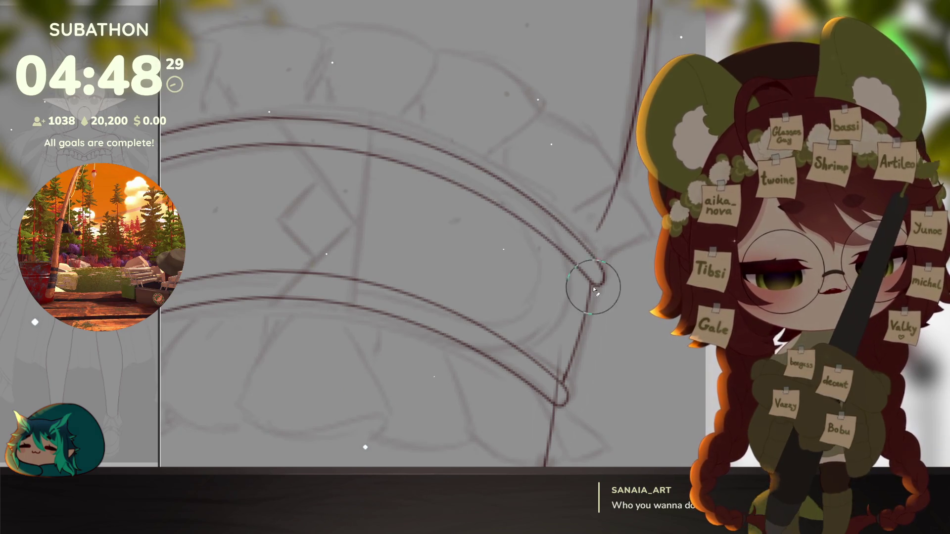
Step: Erase the small curved hook at the upper band's right end and recentre on both thigh bands
left_click_drag(594, 289, 597, 274)
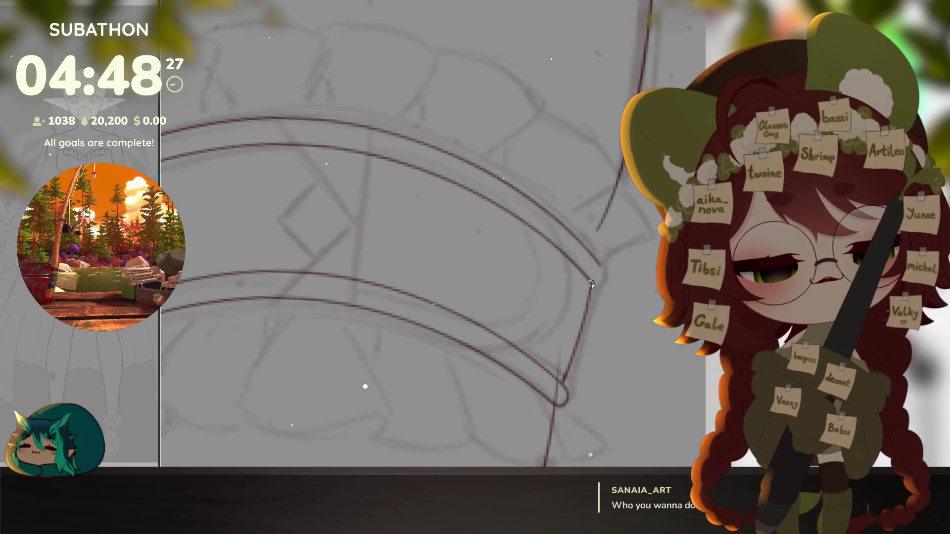
scroll(627, 348, "down", 5)
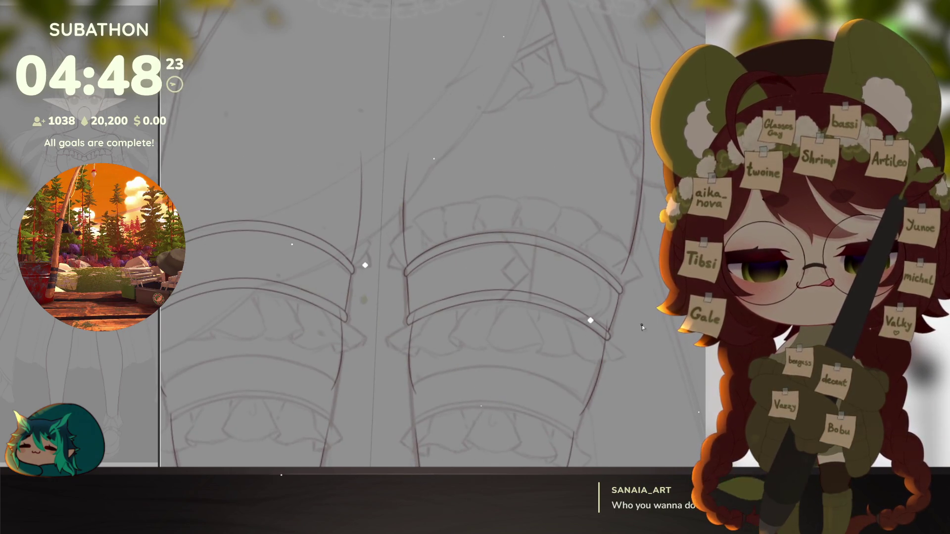
scroll(644, 321, "down", 3)
scroll(631, 349, "down", 3)
scroll(643, 376, "down", 2)
left_click_drag(628, 394, 637, 365)
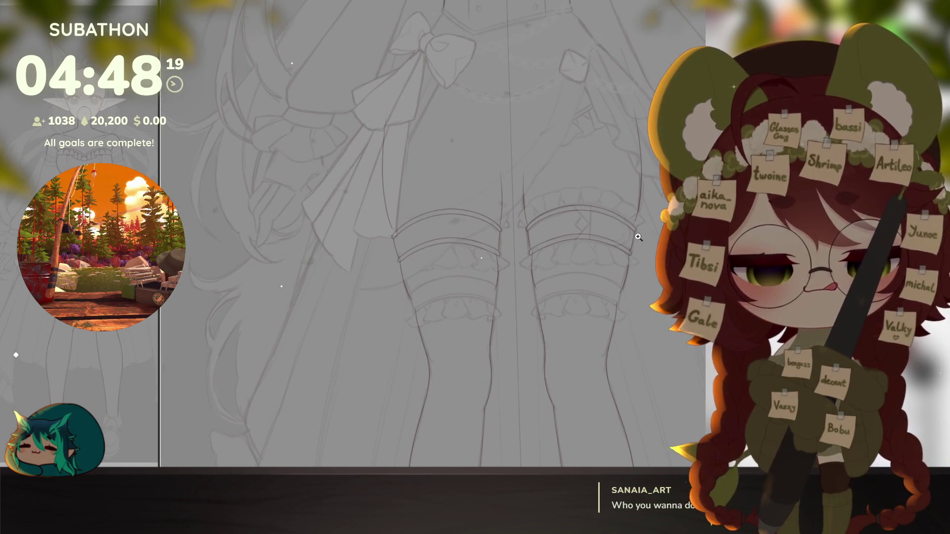
scroll(637, 239, "up", 4)
scroll(653, 319, "up", 3)
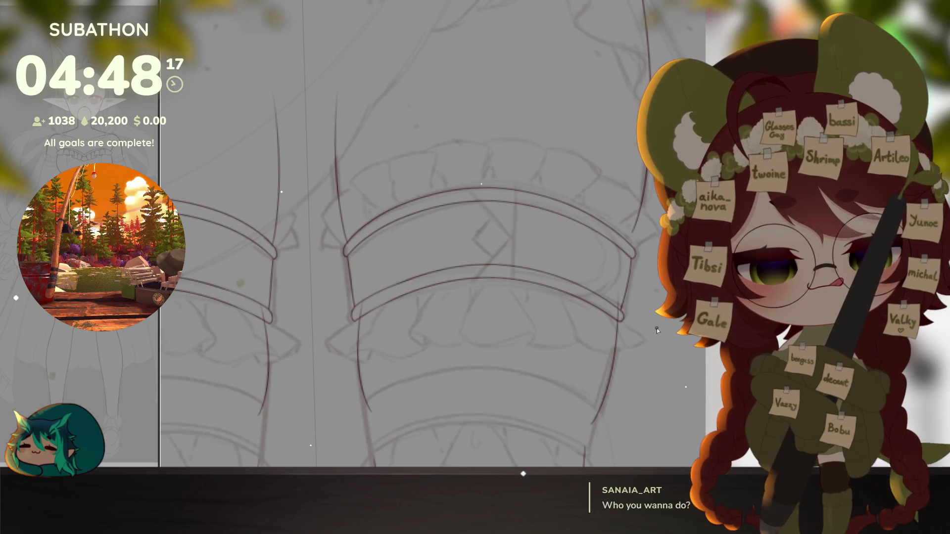
mouse_move(586, 350)
left_mouse_down()
mouse_move(609, 379)
mouse_move(621, 347)
left_mouse_up()
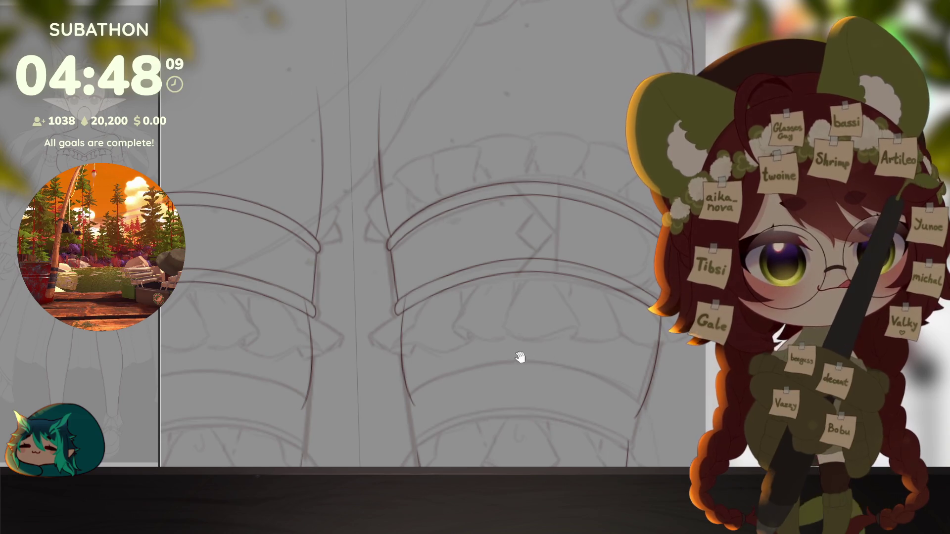
scroll(414, 276, "up", 2)
scroll(415, 276, "up", 3)
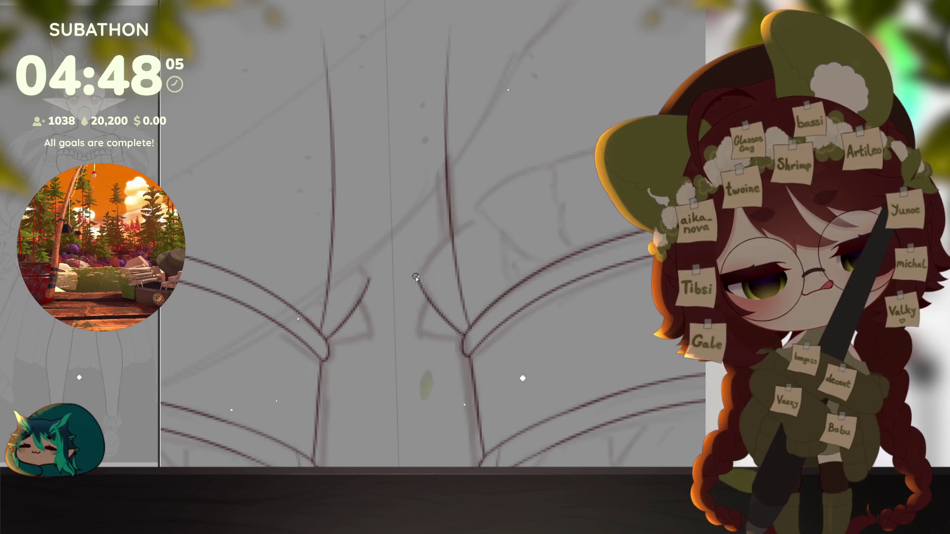
Step: Rotate and tilt the canvas to a comfortable angle for the garters
key("r")
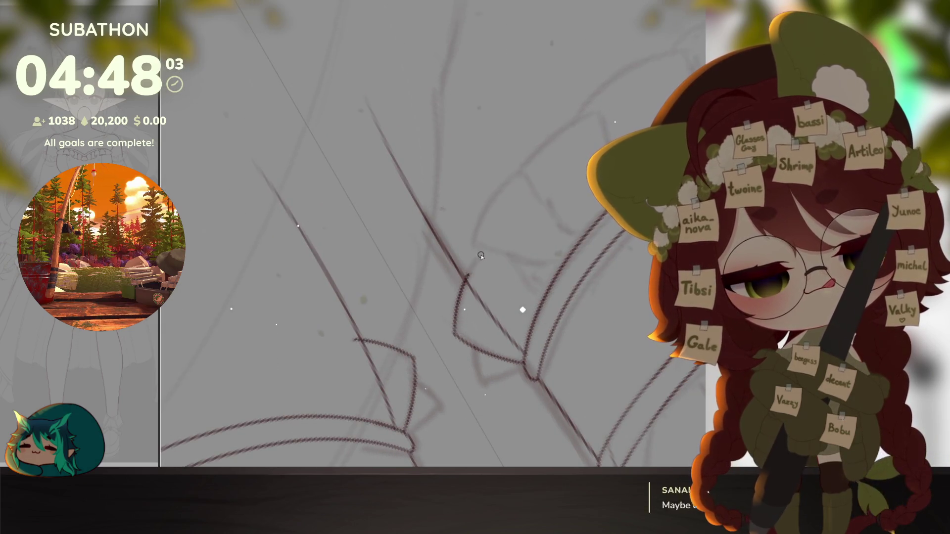
left_click_drag(454, 338, 586, 346)
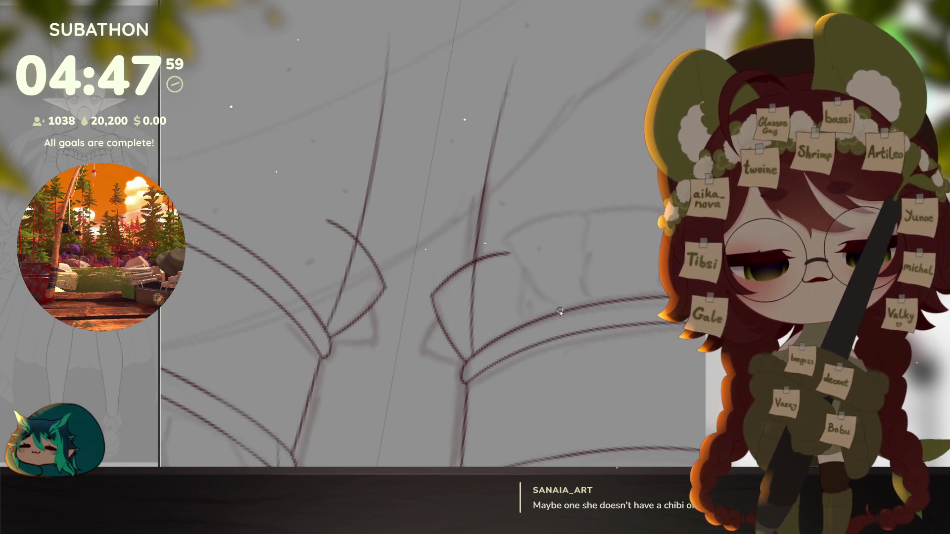
mouse_move(503, 241)
left_mouse_down()
mouse_move(643, 248)
mouse_move(559, 261)
left_mouse_up()
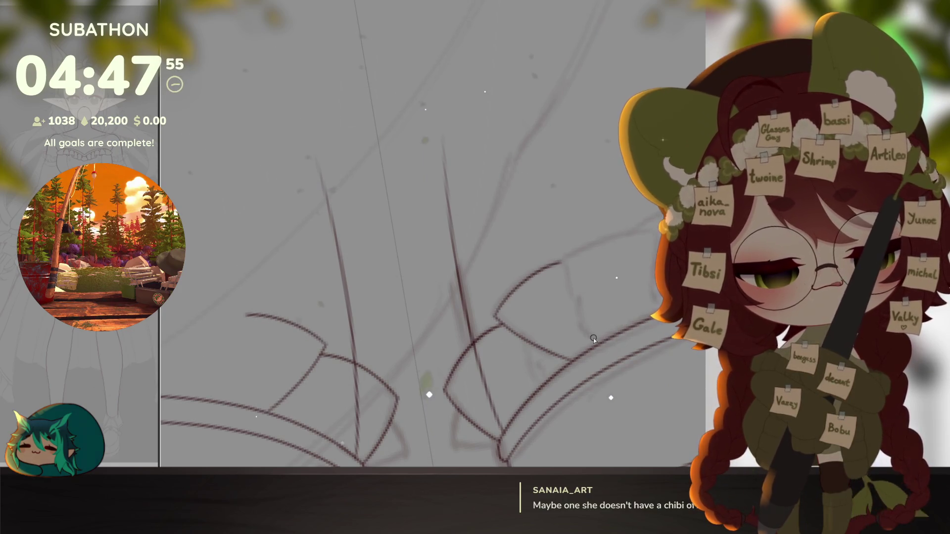
mouse_move(558, 261)
left_mouse_down()
mouse_move(551, 257)
mouse_move(626, 236)
mouse_move(635, 311)
left_mouse_up()
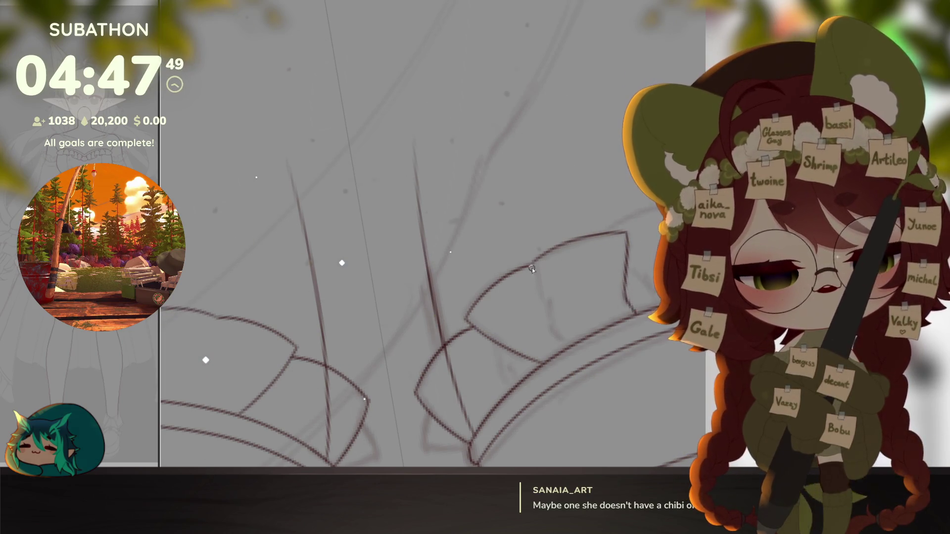
Step: Draw two mirrored ruffle panel lines along the garter bands on both legs
mouse_move(532, 268)
left_mouse_down()
mouse_move(555, 334)
mouse_move(608, 289)
left_mouse_up()
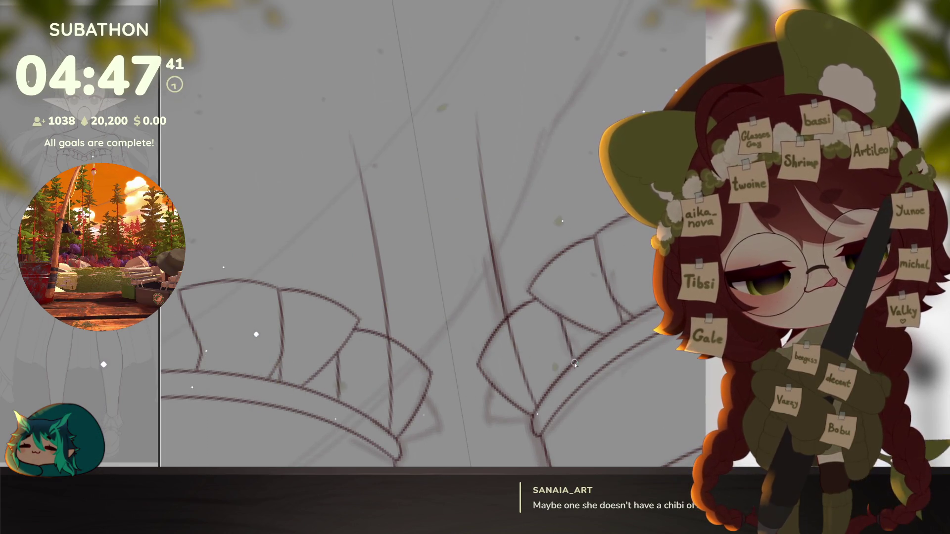
left_click_drag(558, 315, 577, 362)
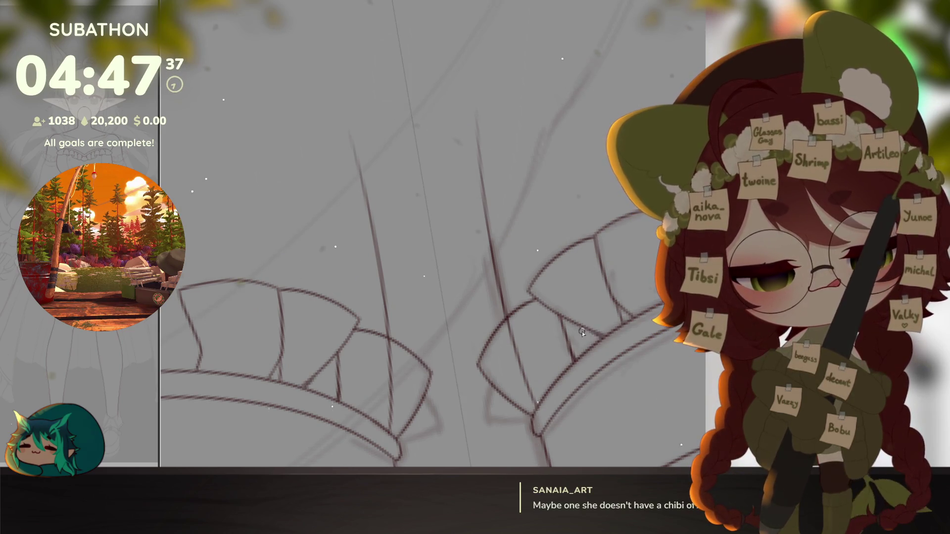
scroll(605, 370, "down", 2)
scroll(604, 369, "down", 4)
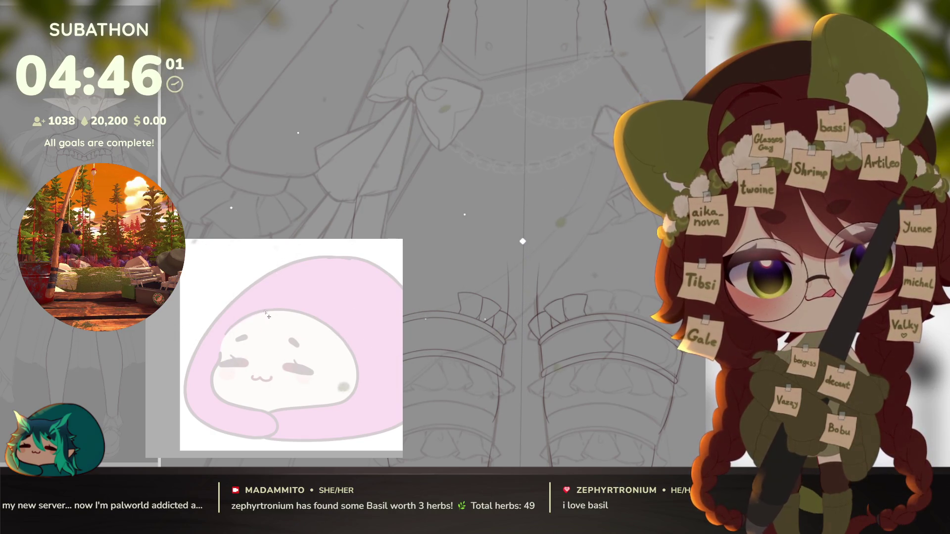
Step: Sketch the first black hair strand across the mochi face, undoing an over-long extension
left_click_drag(269, 313, 269, 347)
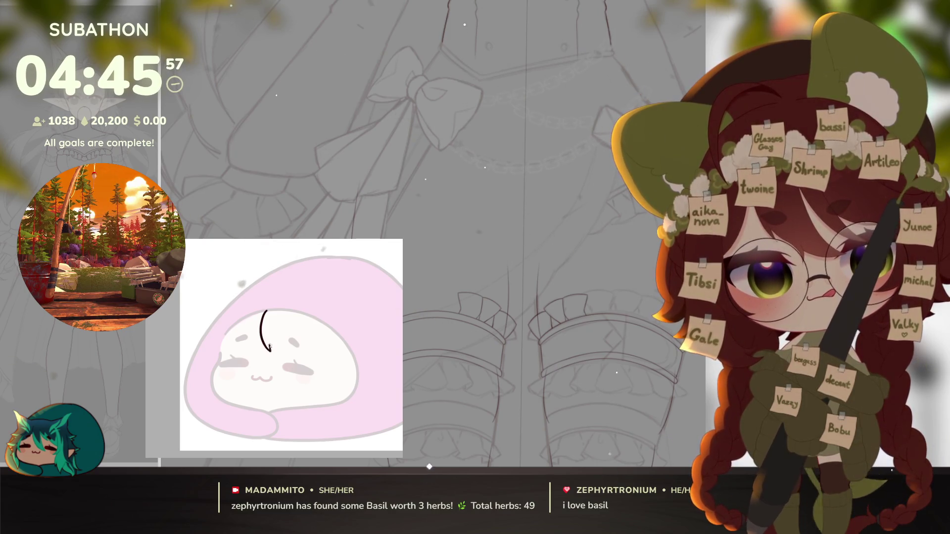
left_click_drag(269, 347, 301, 363)
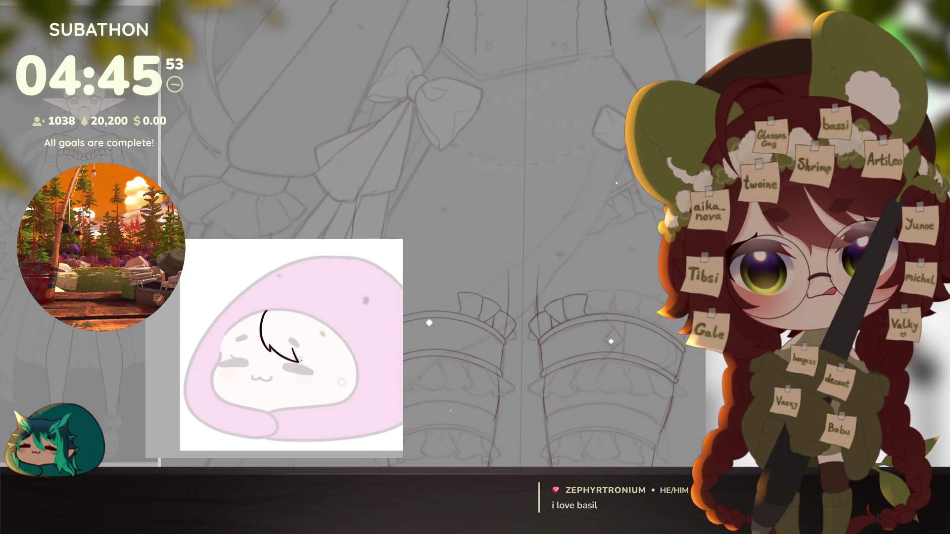
left_click_drag(297, 360, 328, 365)
key("ctrl+z")
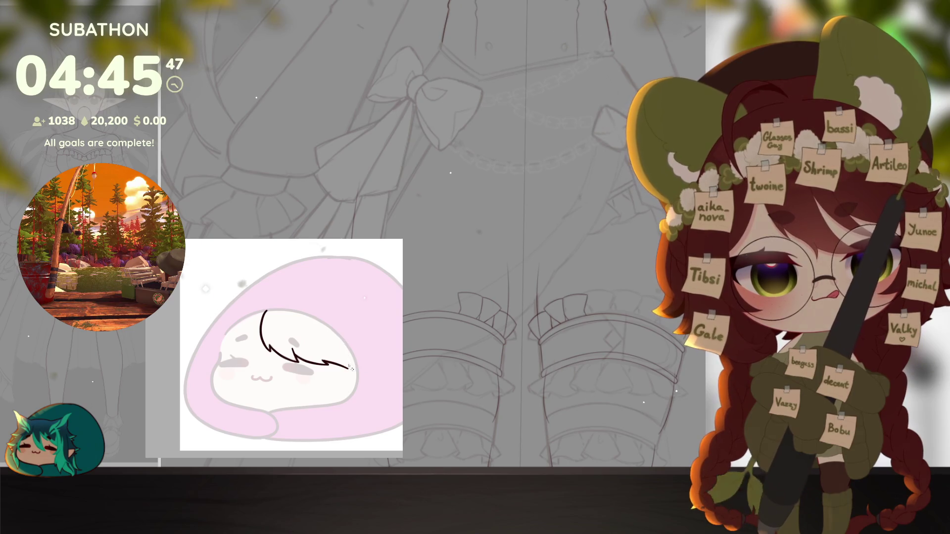
Step: Add a short hair strand curving down-left, redrawing it after an undo
left_click_drag(327, 359, 306, 393)
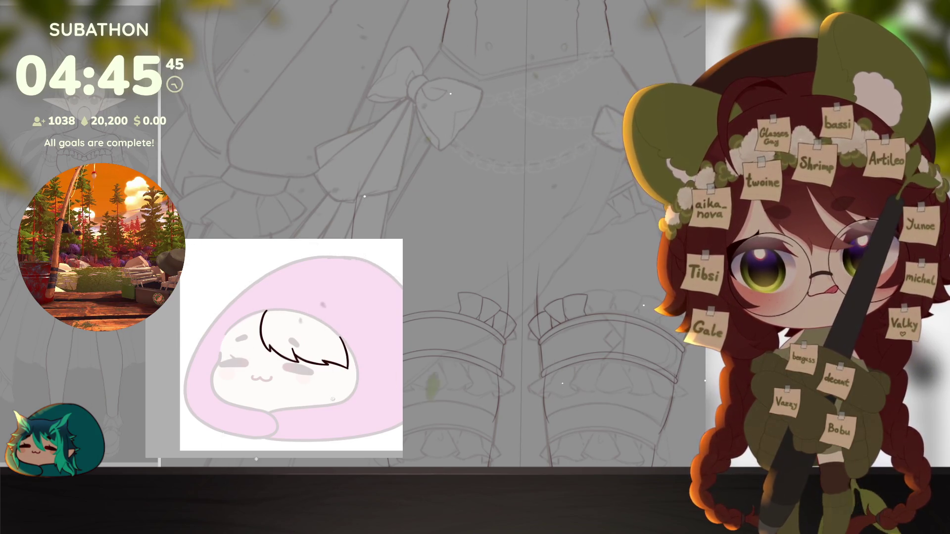
key("ctrl+z")
left_click_drag(320, 362, 313, 386)
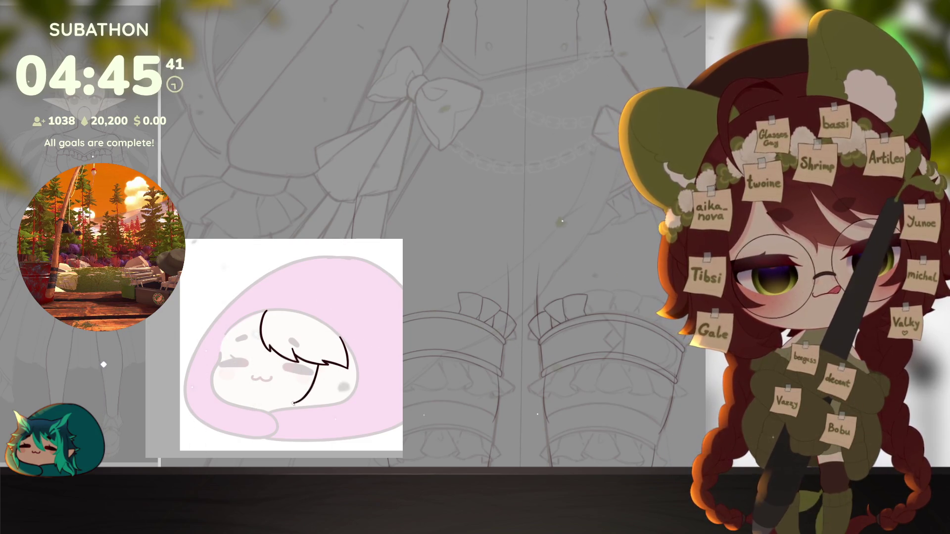
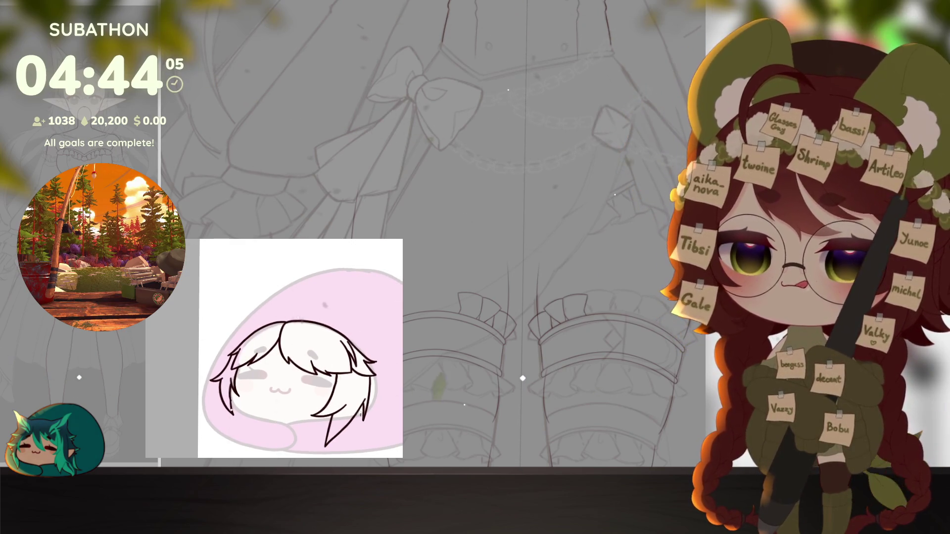
scroll(361, 424, "up", 3)
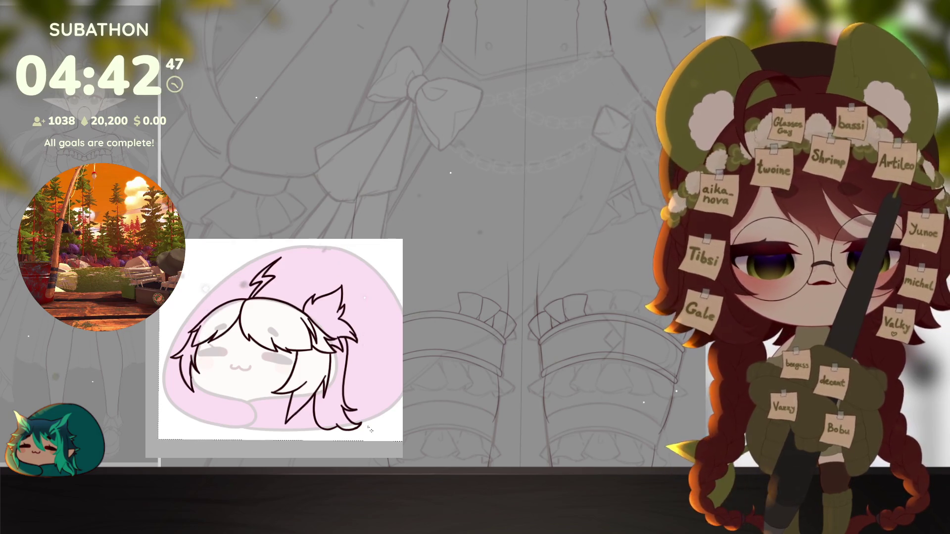
Step: Move the side ponytail into place on the chibi's head
left_click_drag(379, 361, 229, 361)
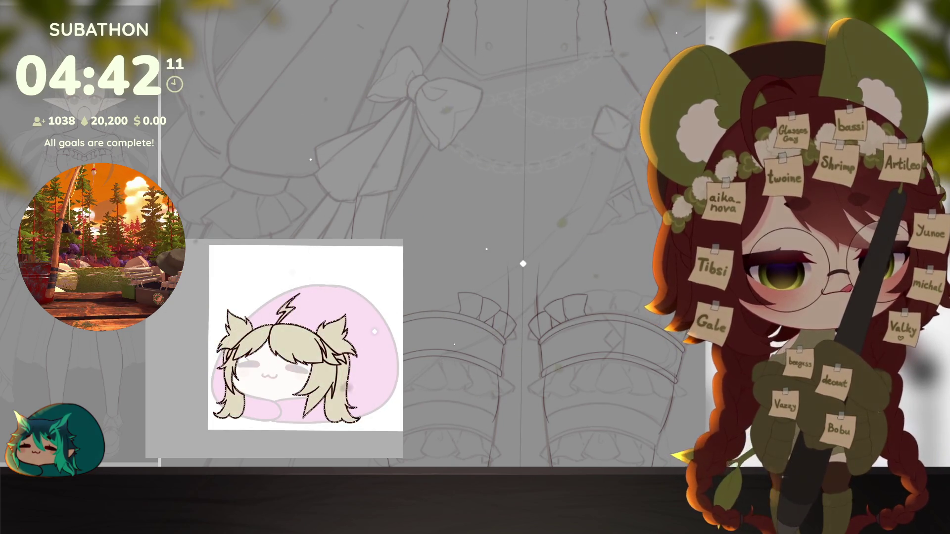
scroll(275, 413, "up", 2)
scroll(312, 408, "up", 2)
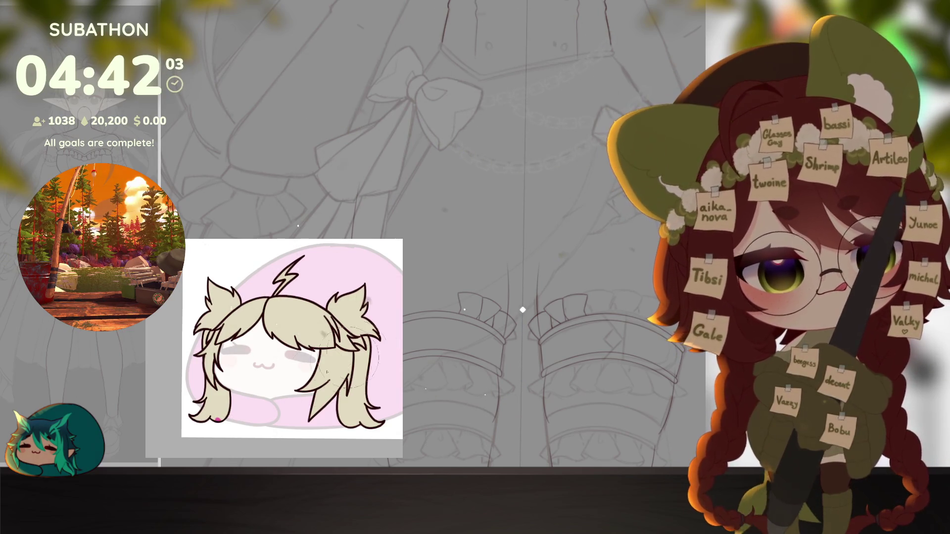
Step: Fade the left hair tips to pink and the right to purple-blue, then mark strands in green
left_click_drag(223, 412, 196, 416)
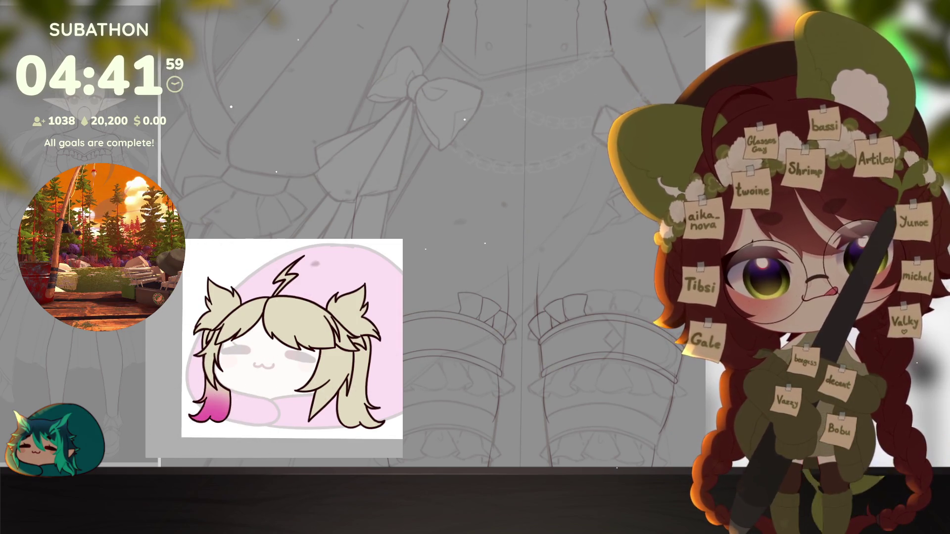
left_click_drag(354, 427, 368, 405)
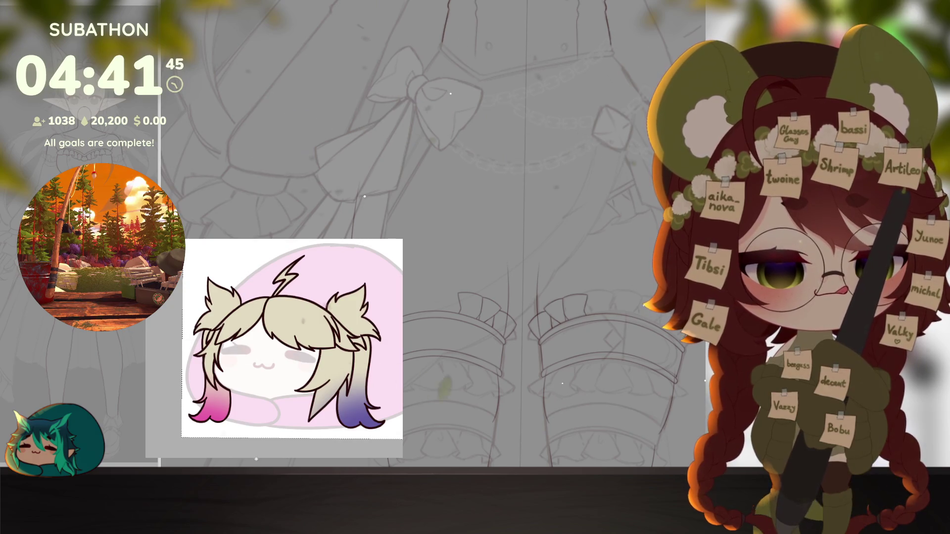
left_click_drag(349, 335, 333, 390)
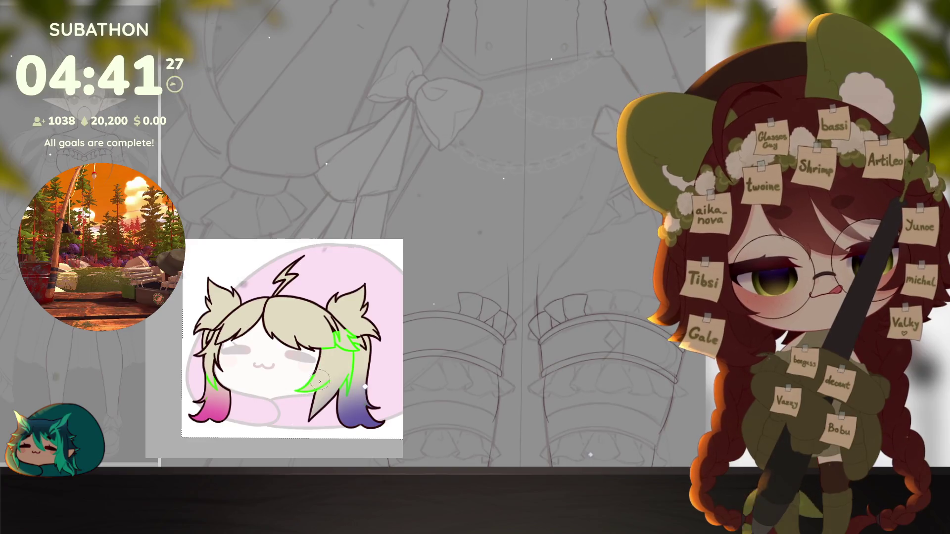
Step: Mark more strands and the fringe in green, then try and undo a purple hair stroke
mouse_move(311, 337)
left_mouse_down()
mouse_move(293, 345)
mouse_move(264, 319)
mouse_move(271, 308)
mouse_move(218, 349)
left_mouse_up()
left_click_drag(319, 381, 293, 390)
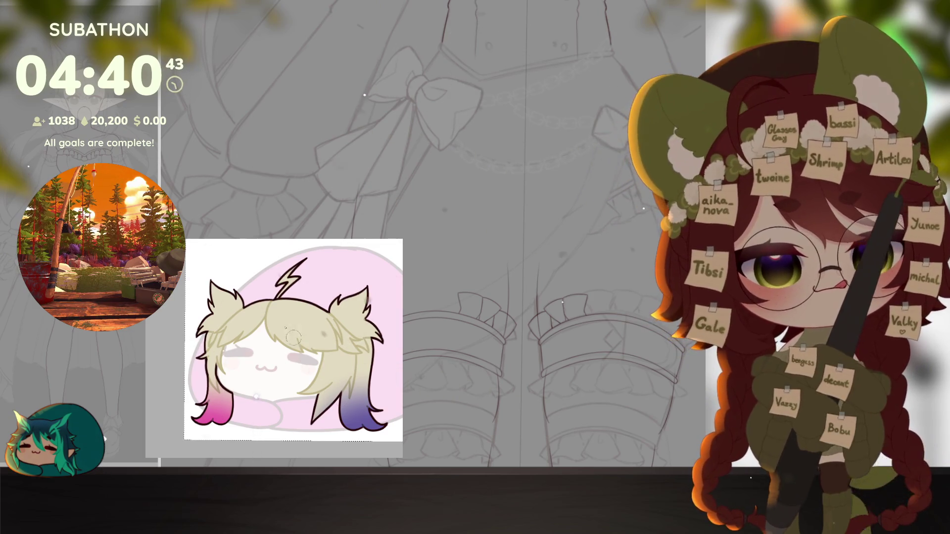
left_click_drag(274, 304, 284, 329)
key("ctrl+z")
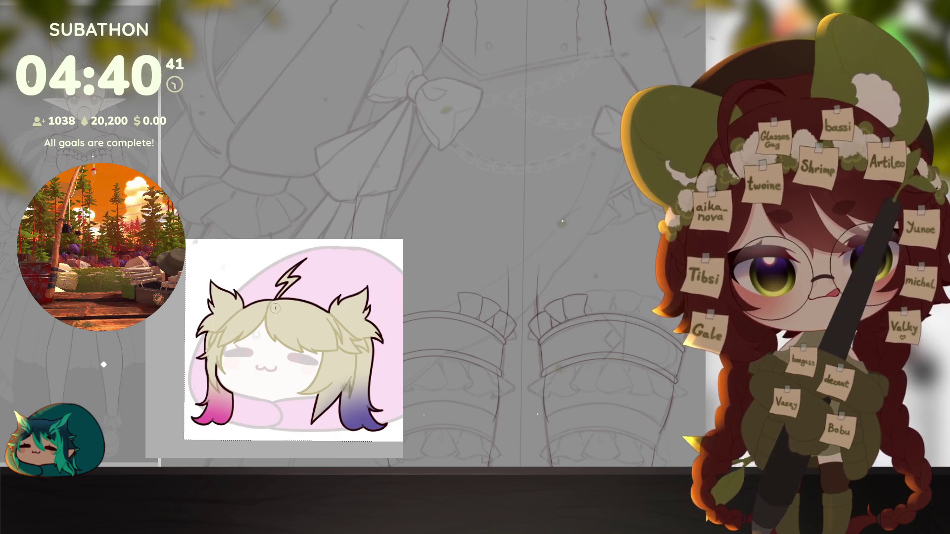
Step: Undo the stray stroke, then paint a purple streak with pink overlay across the bangs
key("ctrl+z")
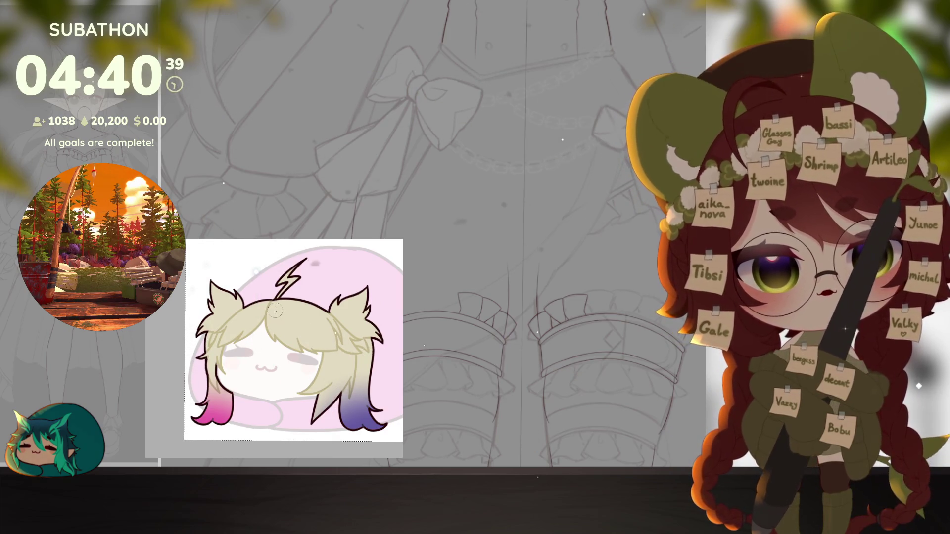
left_click_drag(275, 303, 315, 343)
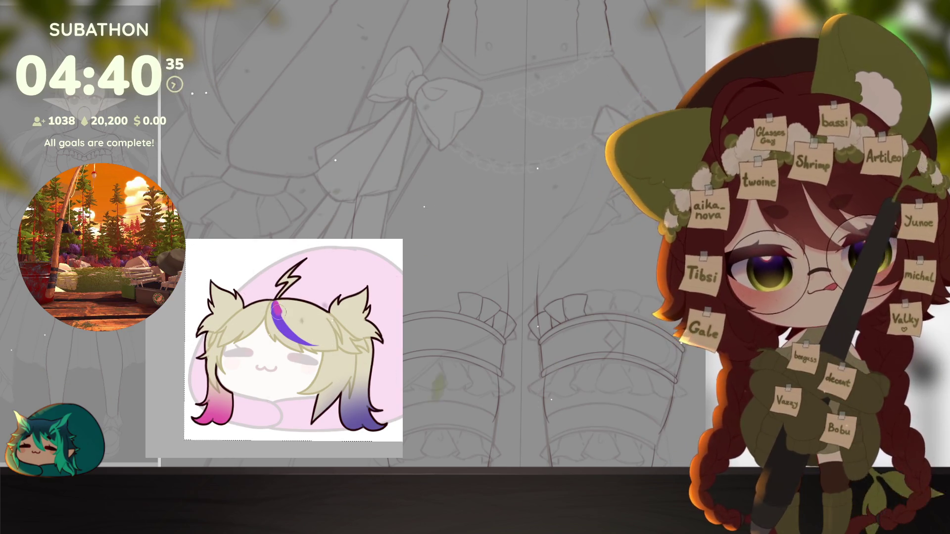
left_click_drag(276, 312, 320, 331)
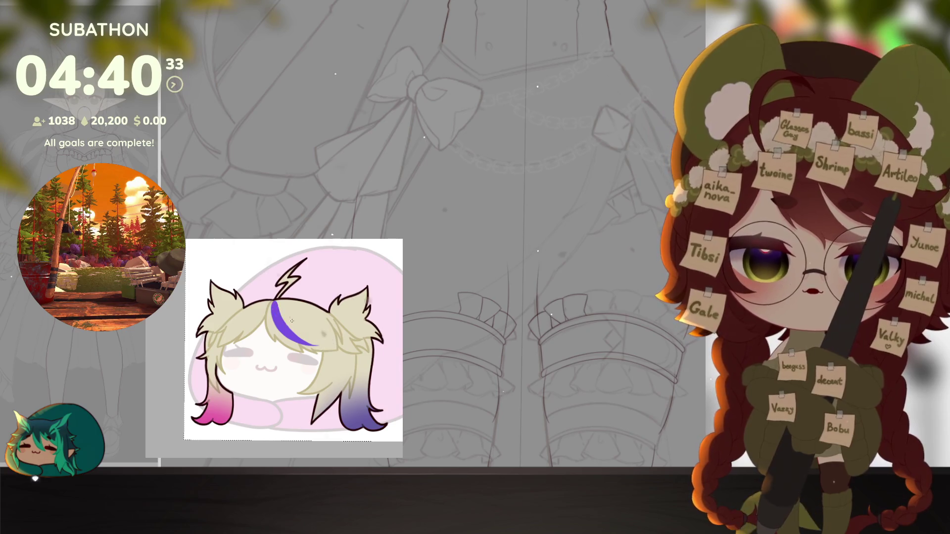
left_click(283, 388)
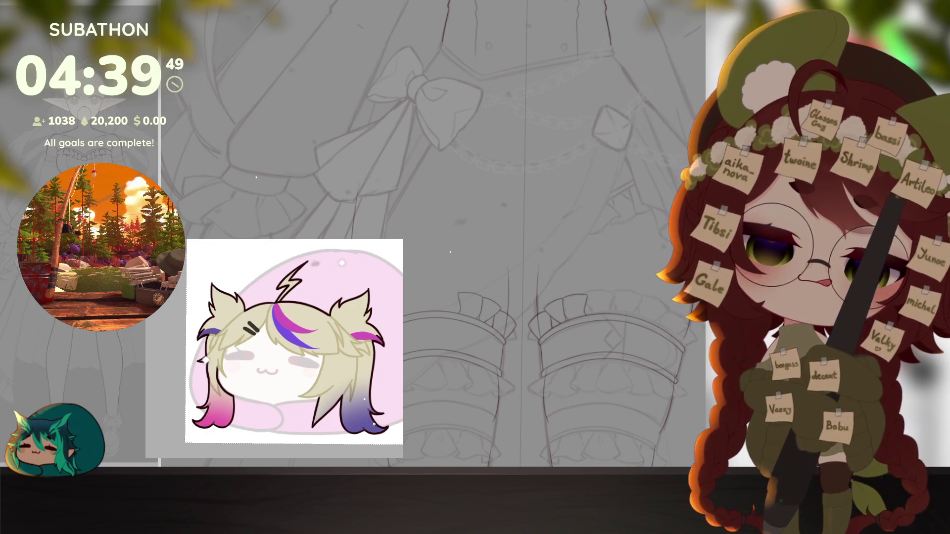
scroll(238, 364, "down", 2)
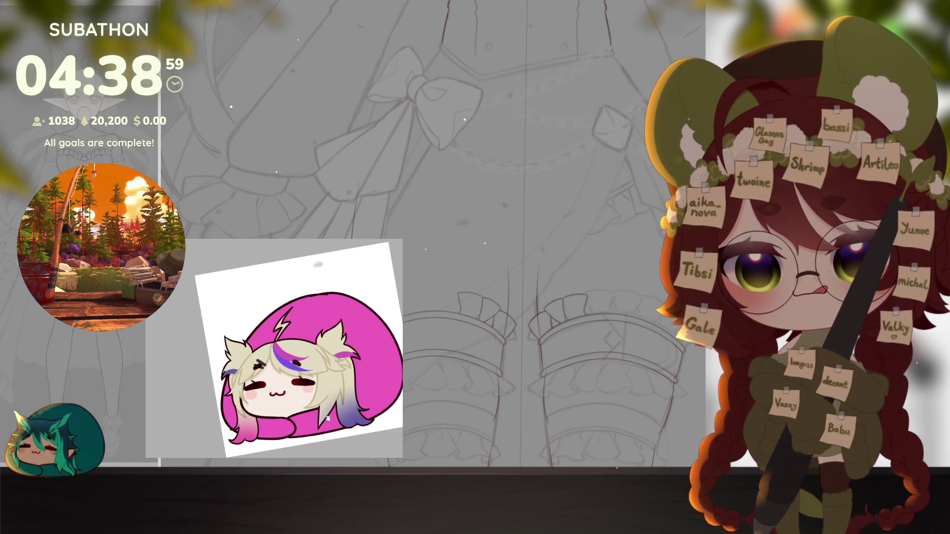
scroll(257, 339, "up", 5)
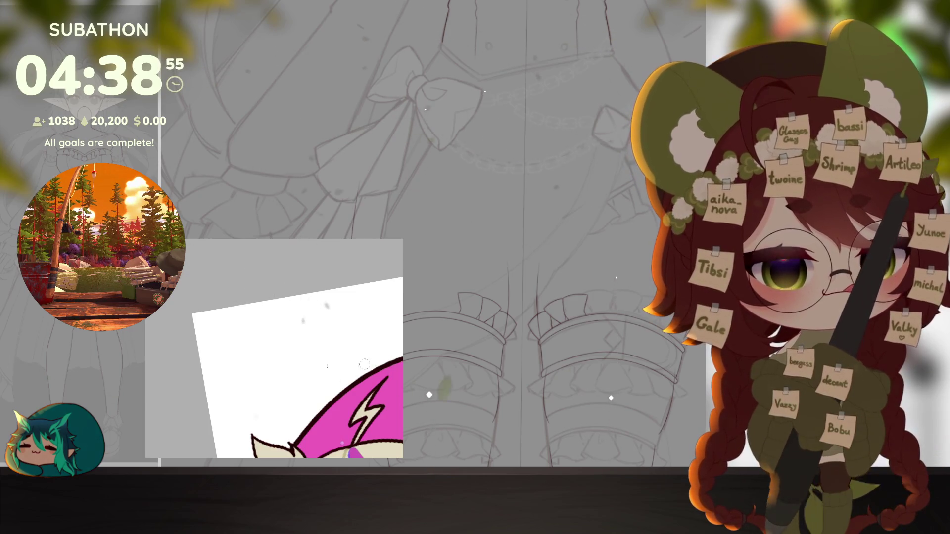
Step: Handwrite the pink signature, retrying the first stroke, and add the date beside it
mouse_move(239, 347)
left_mouse_down()
mouse_move(252, 333)
mouse_move(260, 349)
left_mouse_up()
key("ctrl+z")
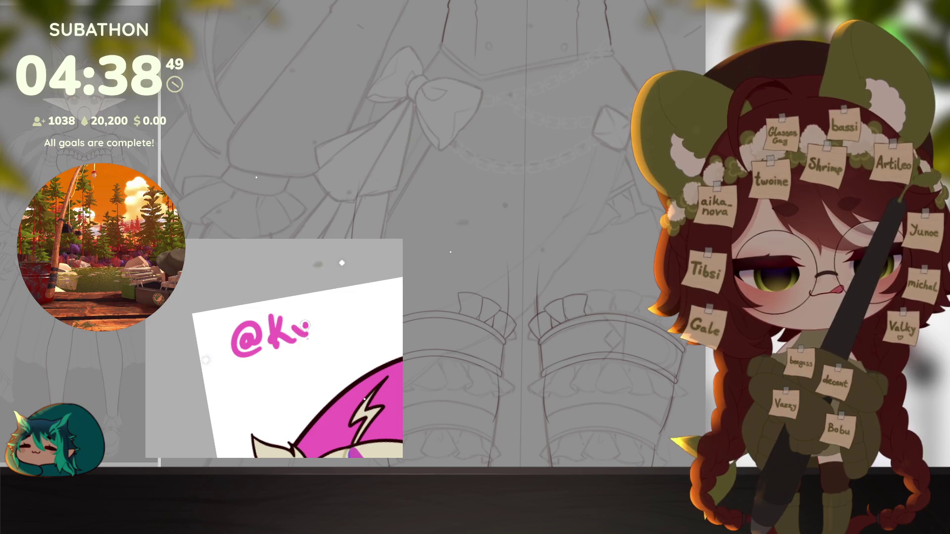
left_click_drag(350, 327, 299, 377)
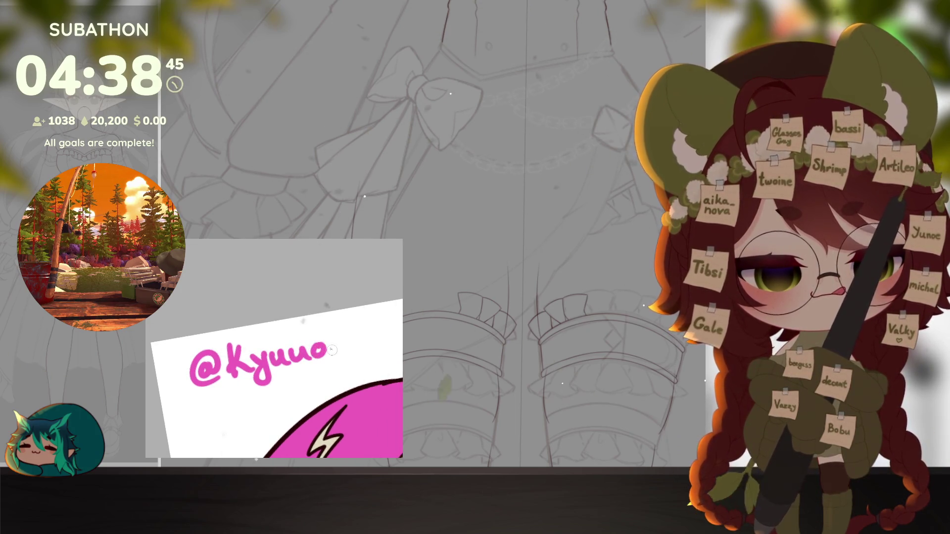
left_click_drag(350, 349, 338, 358)
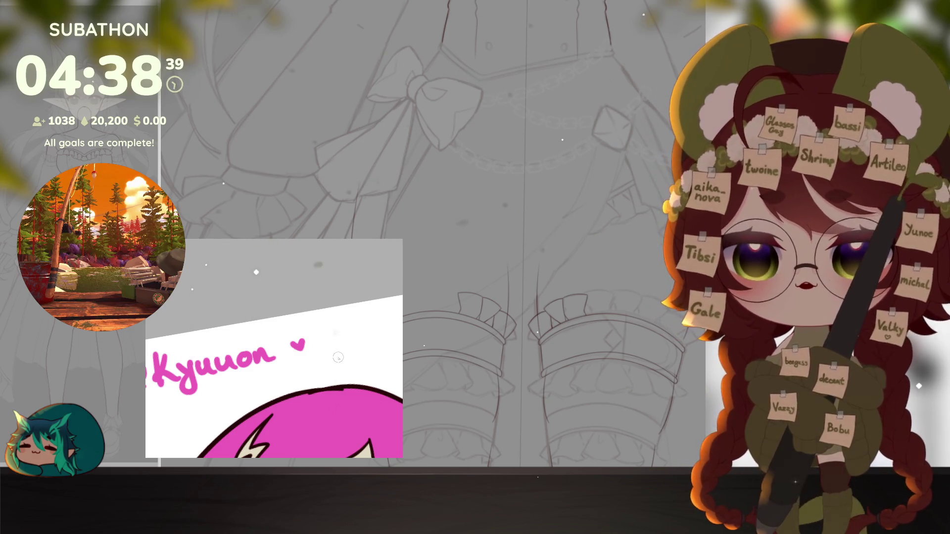
mouse_move(338, 358)
left_mouse_down()
mouse_move(367, 322)
mouse_move(317, 347)
left_mouse_up()
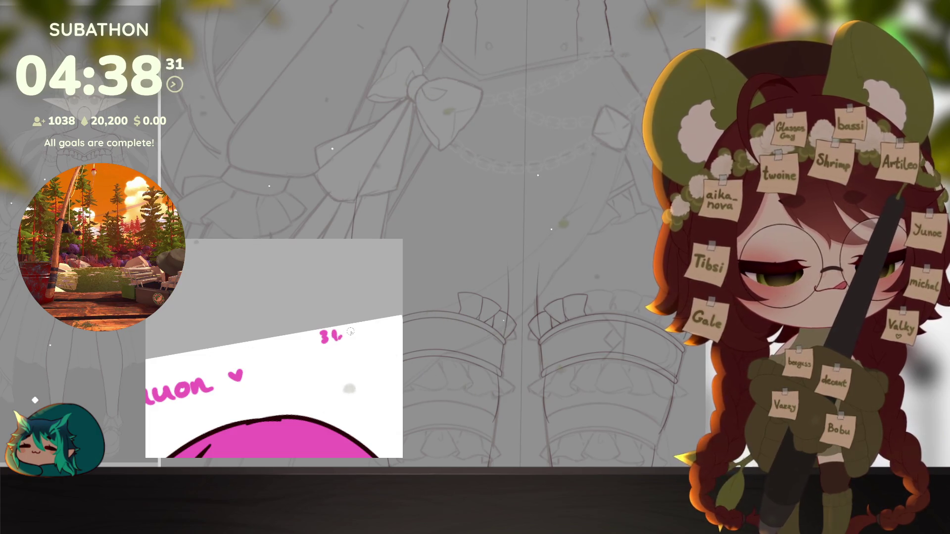
mouse_move(353, 327)
left_mouse_down()
mouse_move(356, 338)
mouse_move(377, 333)
left_mouse_up()
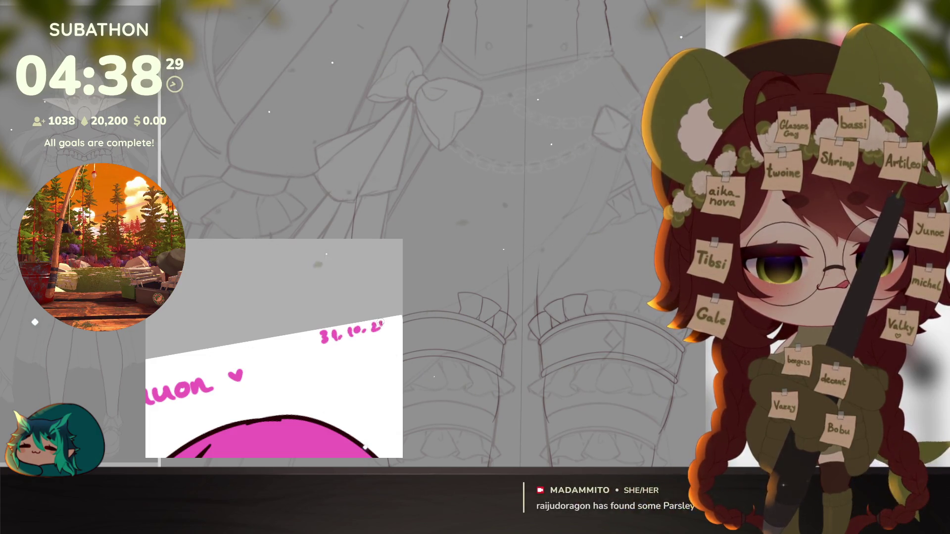
scroll(348, 335, "down", 3)
scroll(349, 335, "down", 2)
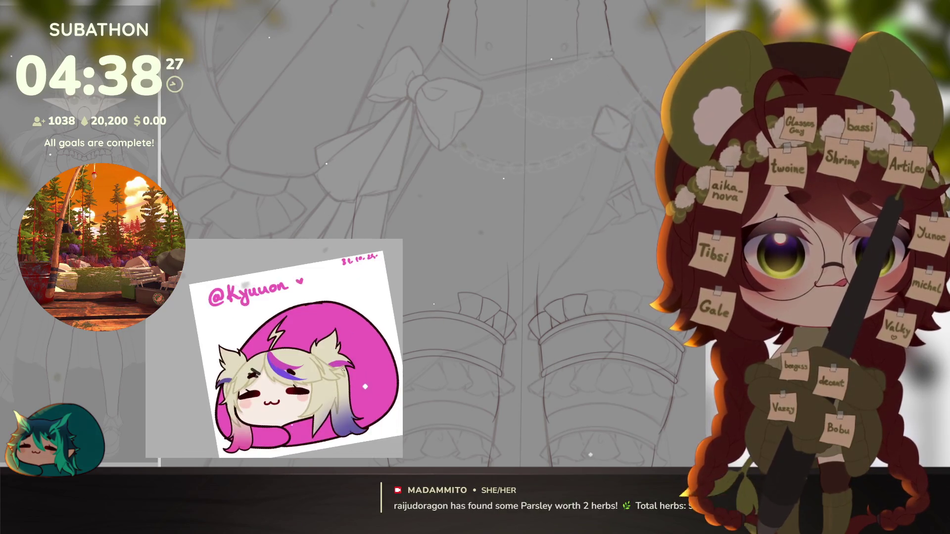
Step: Reset the canvas upright and remove the signature and date from the emote
key("shift+r")
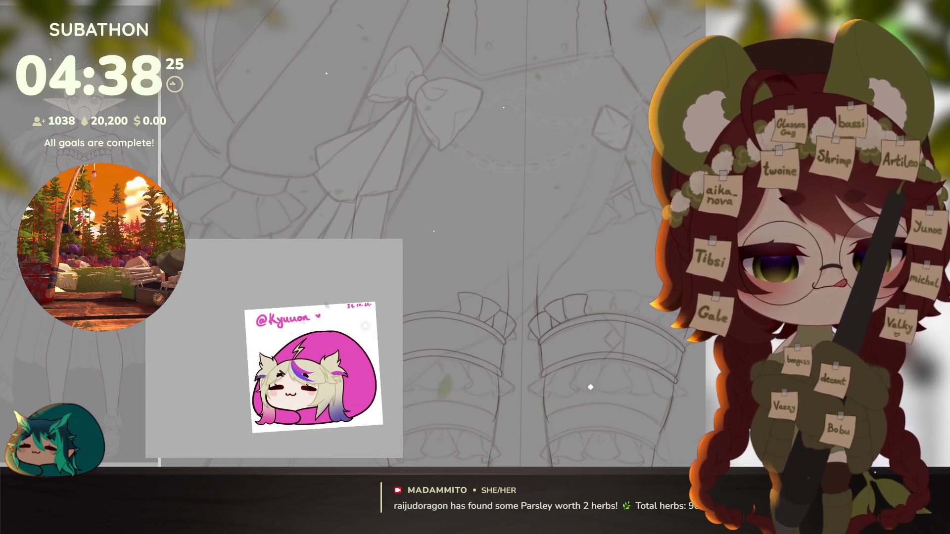
key("ctrl+z")
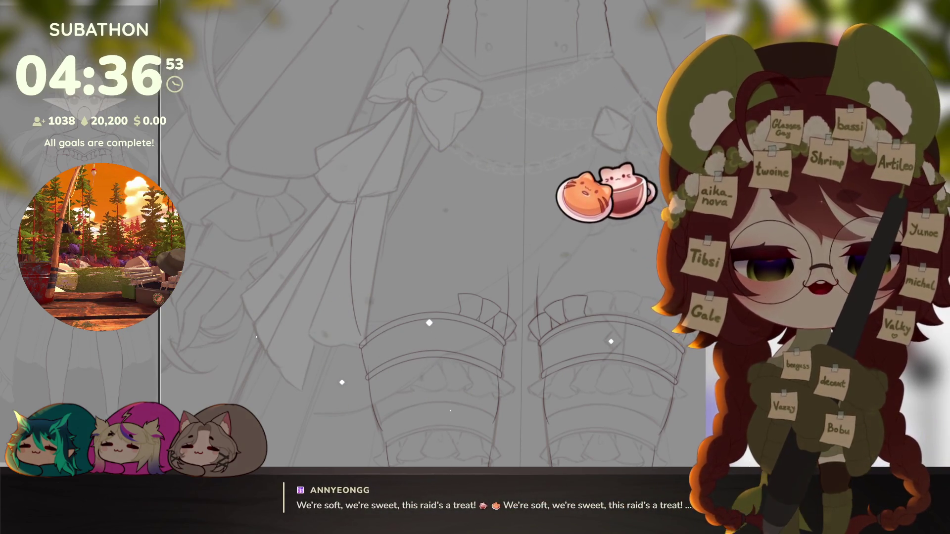
scroll(475, 297, "up", 2)
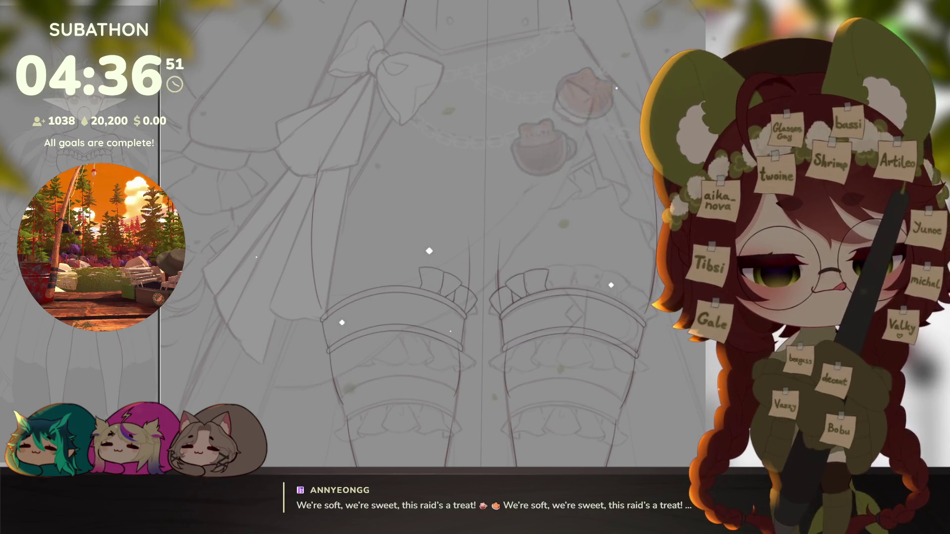
scroll(628, 348, "down", 3)
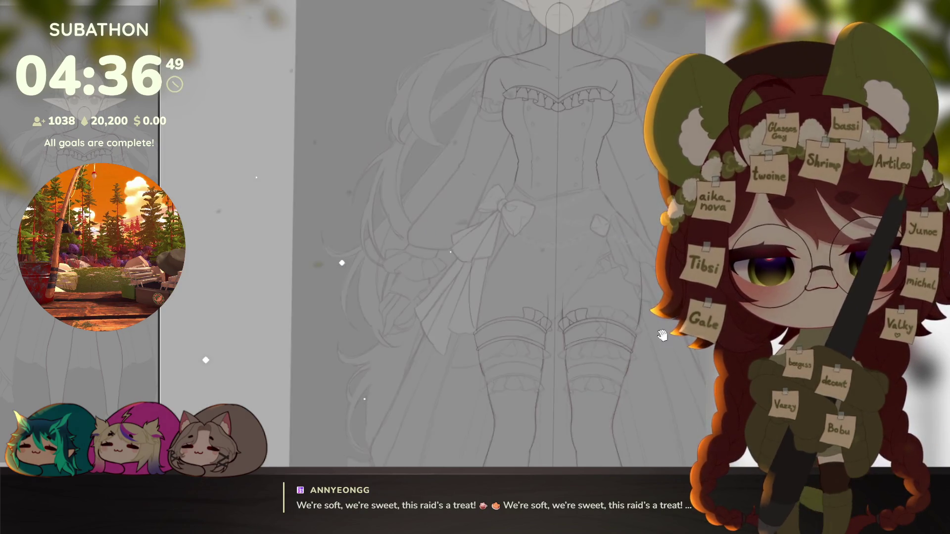
scroll(594, 350, "down", 3)
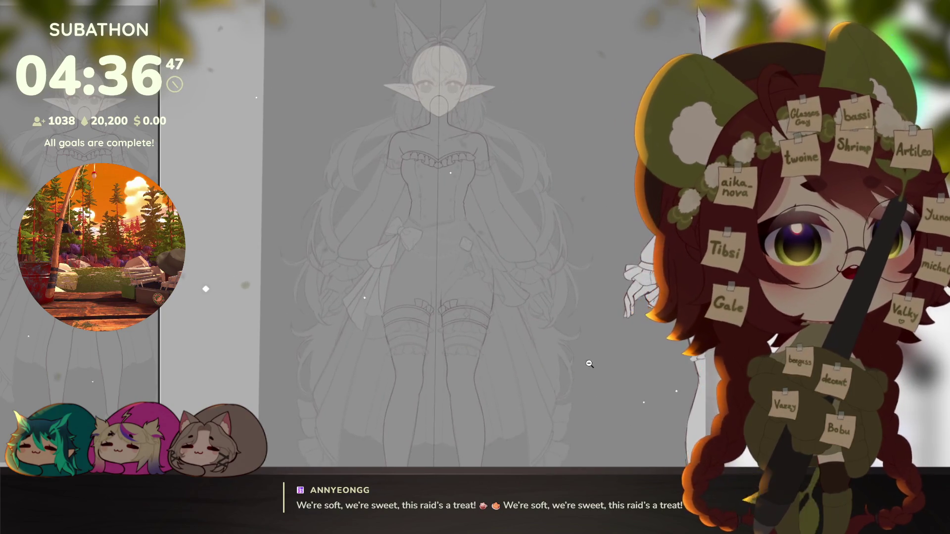
scroll(579, 347, "down", 3)
mouse_move(580, 348)
left_mouse_down()
mouse_move(559, 347)
mouse_move(568, 342)
left_mouse_up()
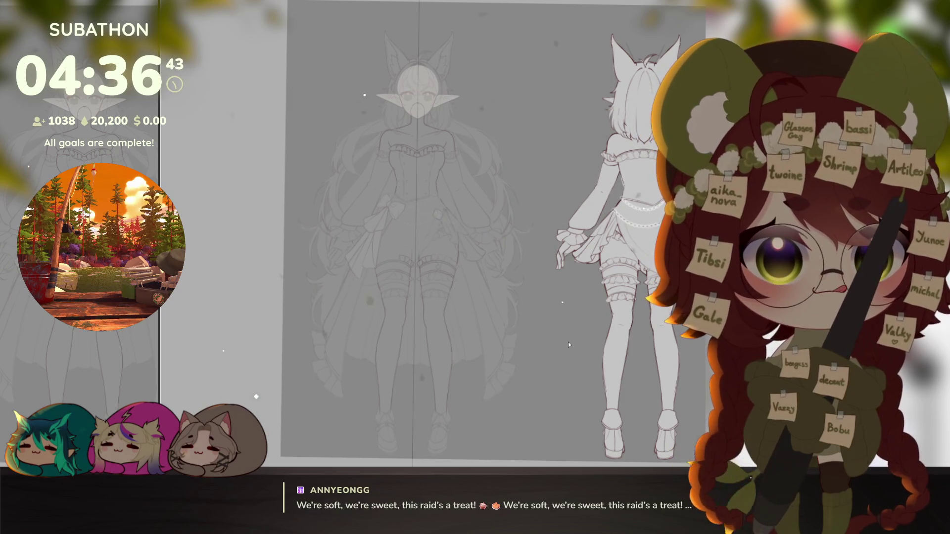
scroll(568, 343, "up", 5)
mouse_move(568, 342)
left_mouse_down()
mouse_move(540, 319)
mouse_move(549, 349)
left_mouse_up()
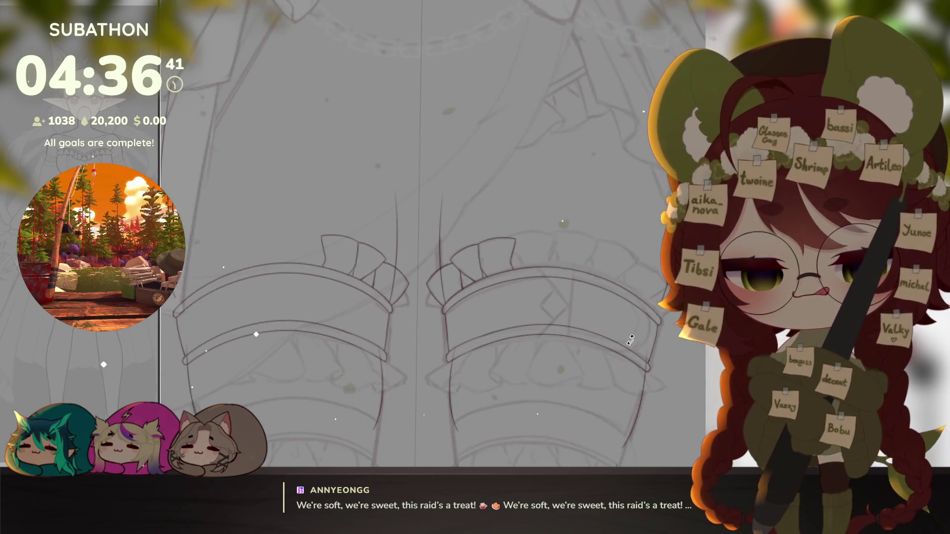
scroll(572, 371, "up", 4)
left_click_drag(591, 387, 527, 368)
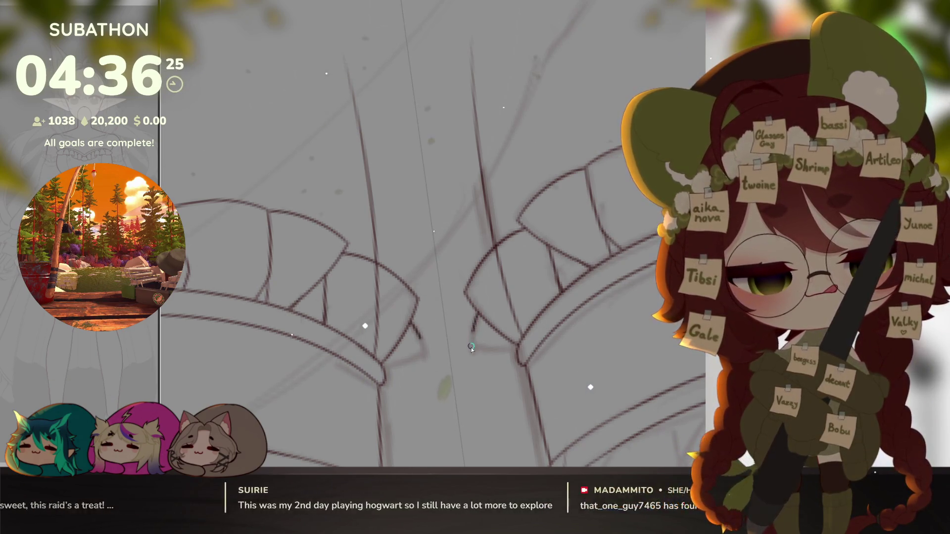
Step: Tilt the canvas over the stocking frill and draw a first ruffle stroke
left_click_drag(472, 347, 625, 300)
mouse_move(512, 333)
left_mouse_down()
mouse_move(532, 362)
mouse_move(587, 360)
mouse_move(519, 342)
left_mouse_up()
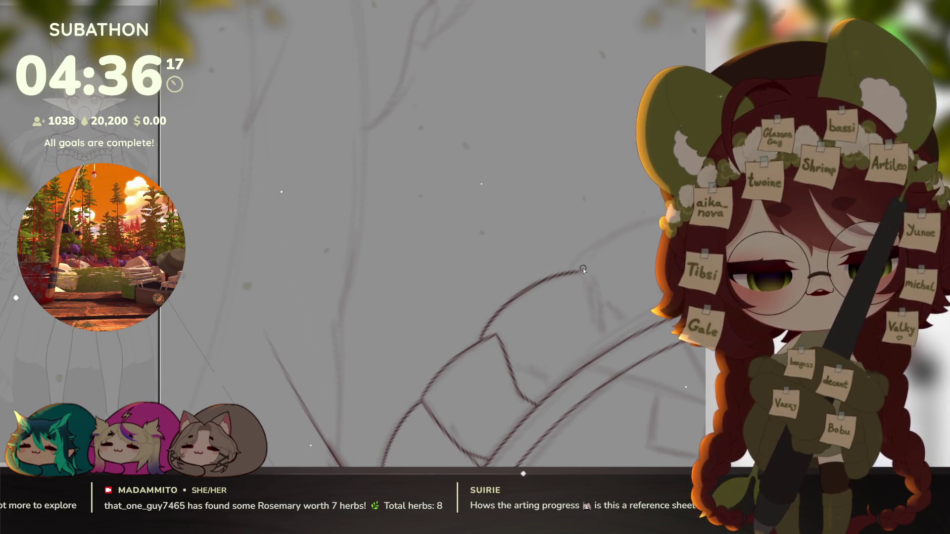
left_click_drag(564, 269, 591, 289)
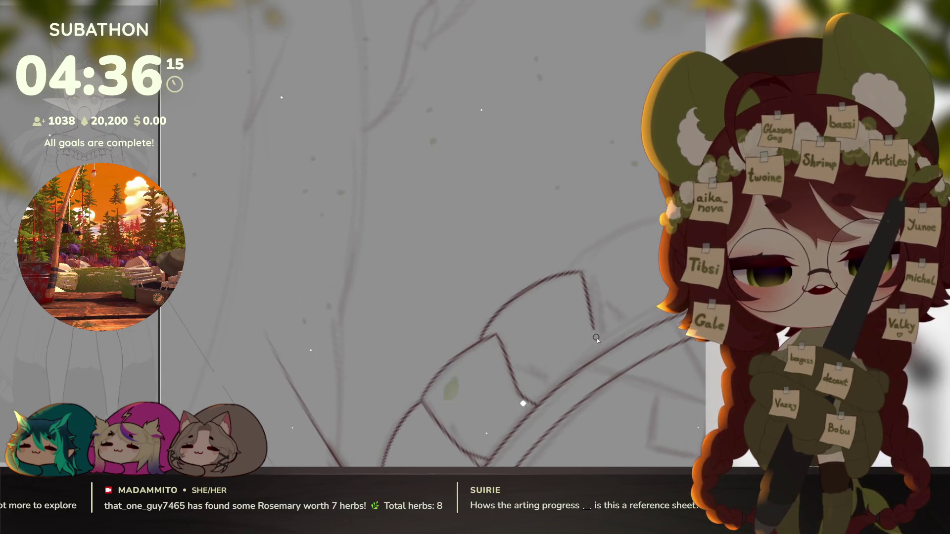
mouse_move(511, 369)
left_mouse_down()
mouse_move(545, 383)
mouse_move(519, 372)
left_mouse_up()
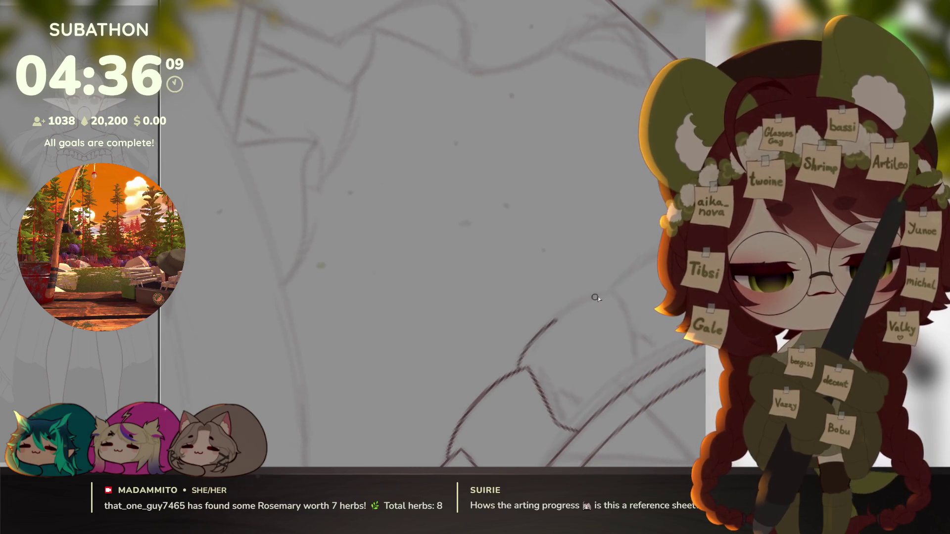
Step: Draw the hooked frill-edge line and a short stroke, then center the whole character
left_click_drag(553, 321, 618, 306)
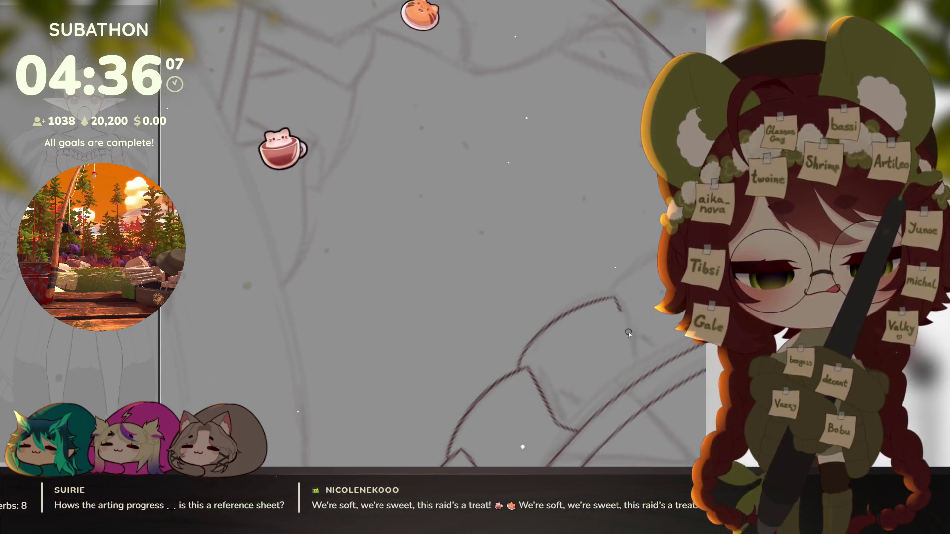
mouse_move(631, 366)
left_mouse_down()
mouse_move(651, 364)
mouse_move(604, 383)
left_mouse_up()
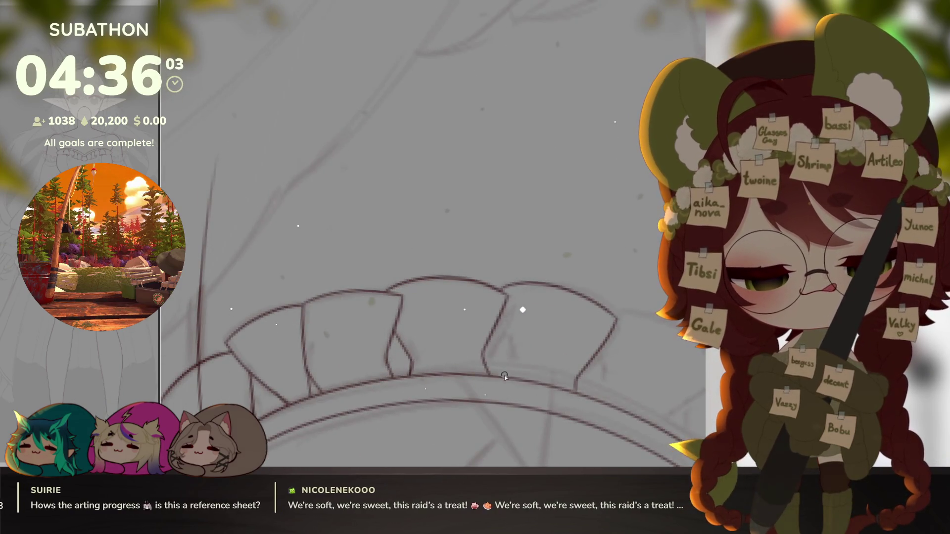
left_click_drag(493, 329, 498, 351)
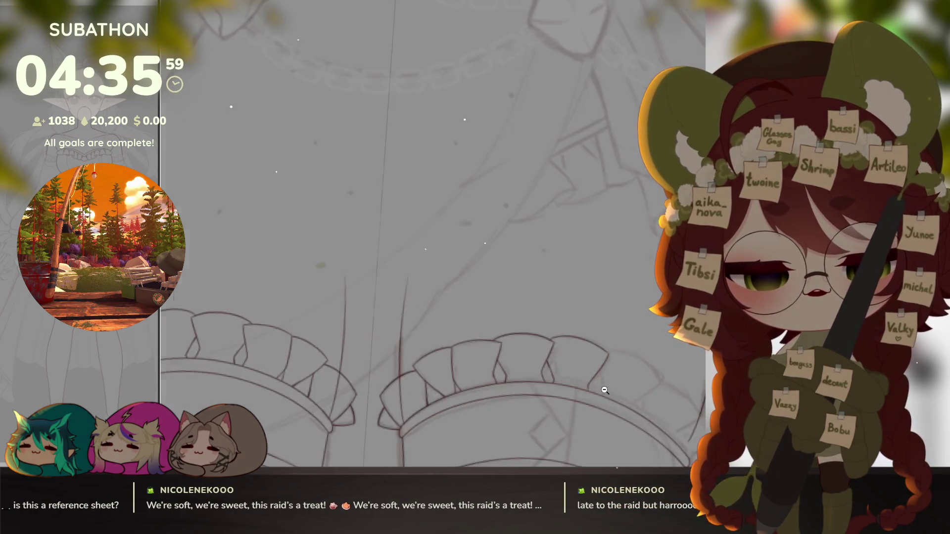
scroll(612, 391, "down", 3)
scroll(587, 349, "down", 3)
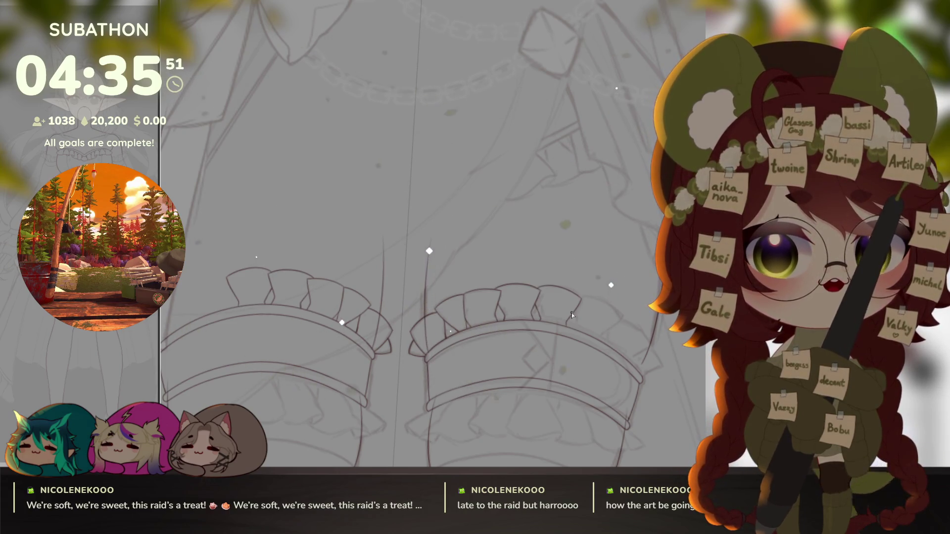
scroll(617, 298, "down", 5)
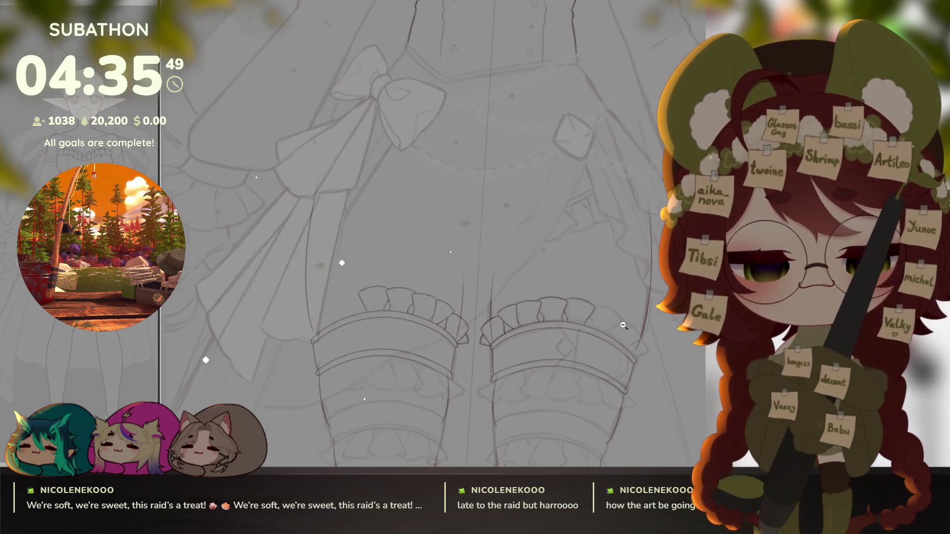
scroll(617, 297, "down", 3)
left_click_drag(632, 399, 519, 319)
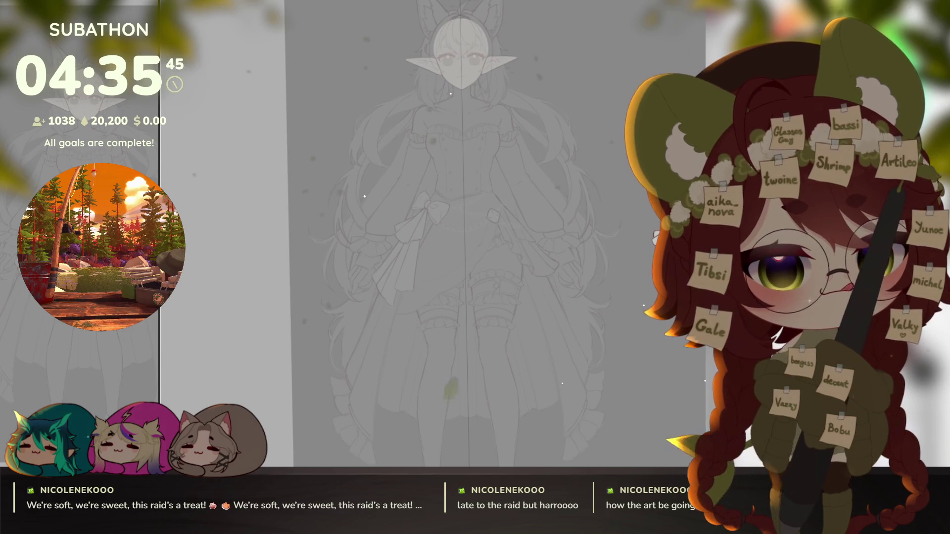
key("Tab")
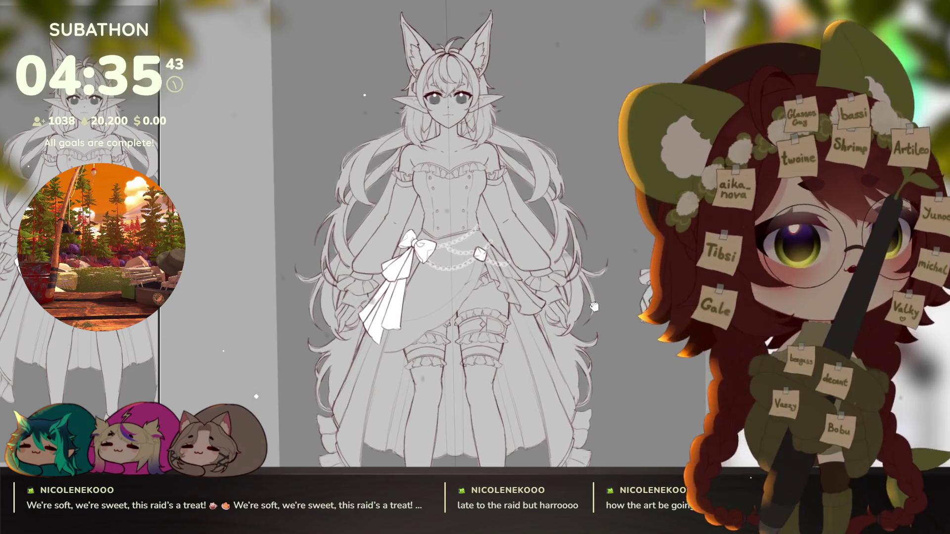
scroll(591, 333, "down", 3)
scroll(535, 312, "up", 3)
left_click_drag(535, 311, 568, 298)
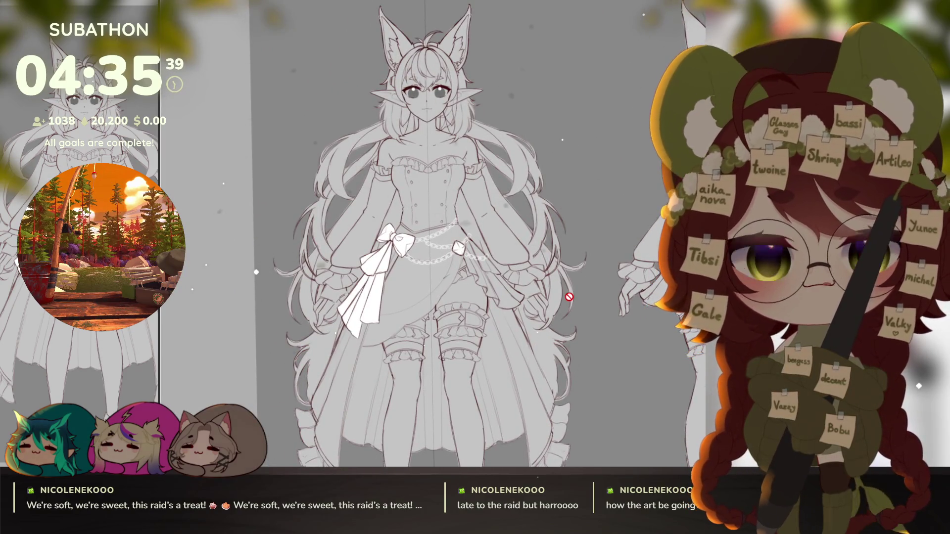
left_click_drag(568, 297, 298, 326)
left_click_drag(446, 327, 366, 369)
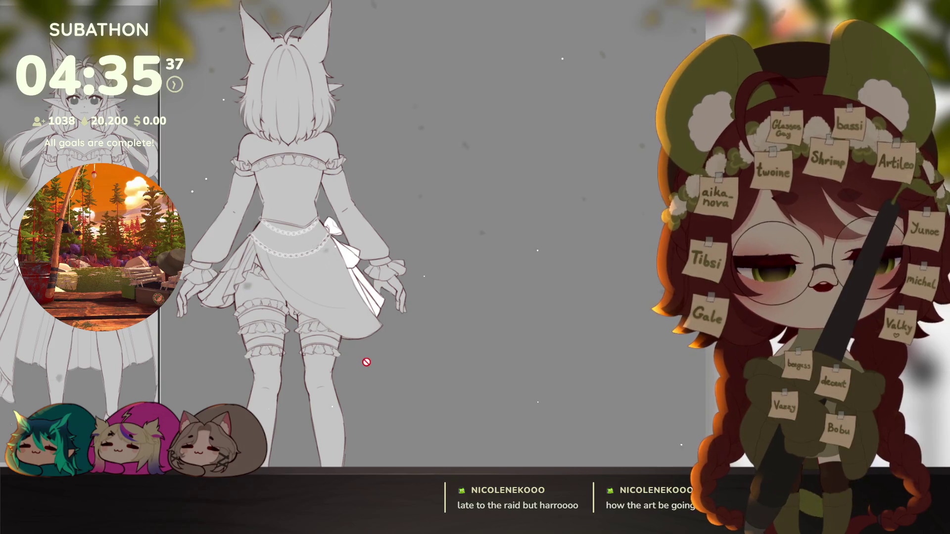
scroll(573, 231, "down", 3)
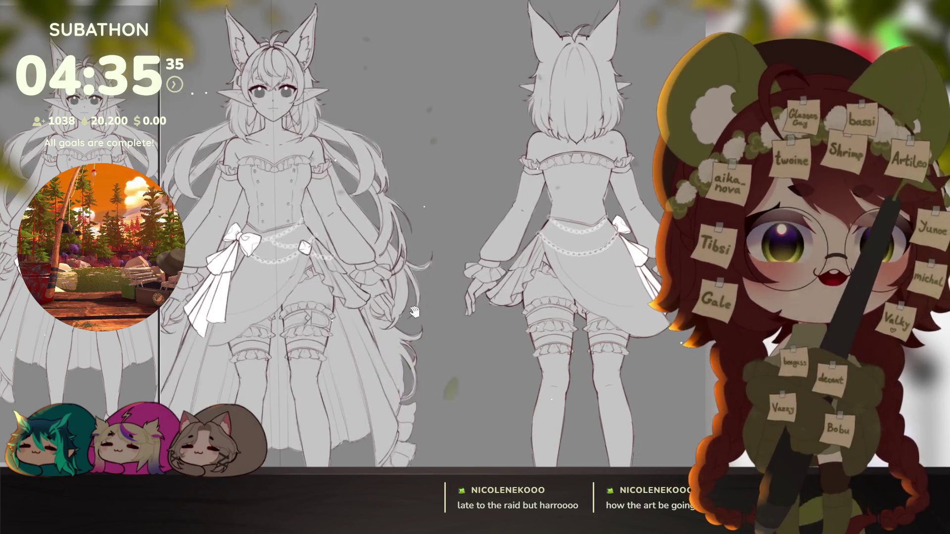
left_click_drag(372, 259, 499, 340)
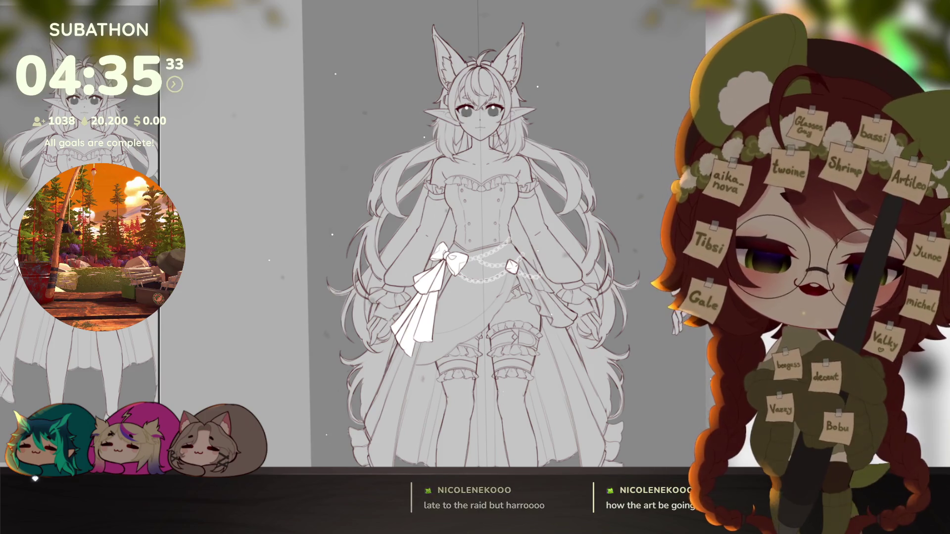
key("ctrl+z")
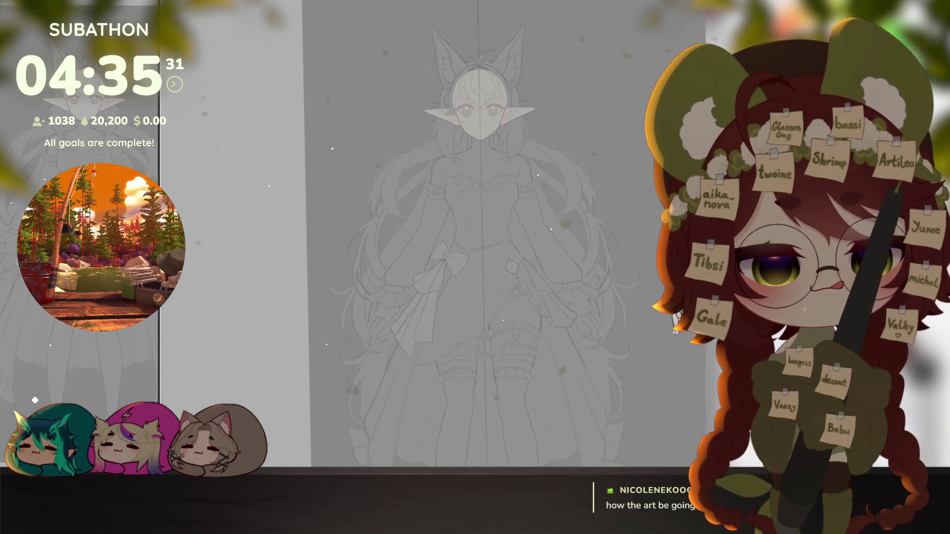
mouse_move(579, 386)
left_mouse_down()
mouse_move(573, 328)
mouse_move(552, 303)
mouse_move(543, 309)
left_mouse_up()
key("ctrl+z")
scroll(551, 304, "up", 4)
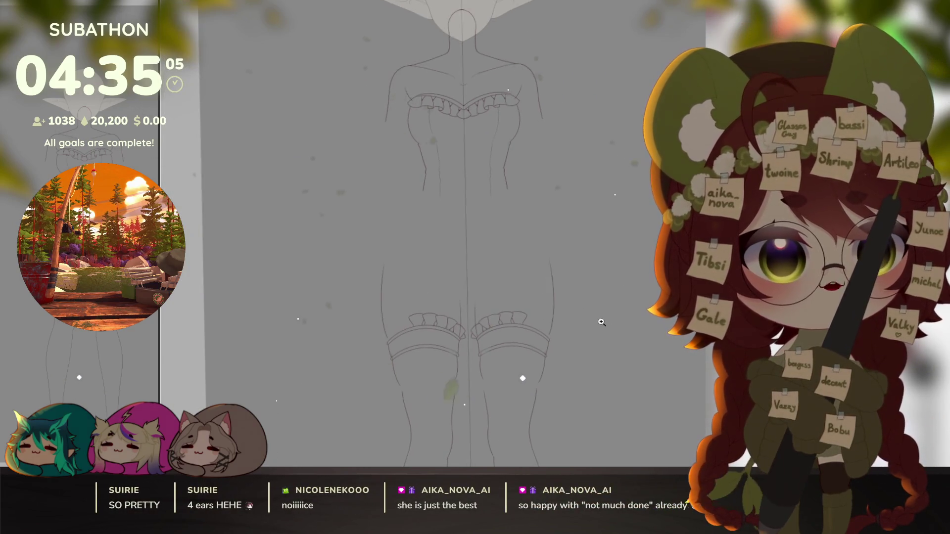
scroll(522, 345, "down", 3)
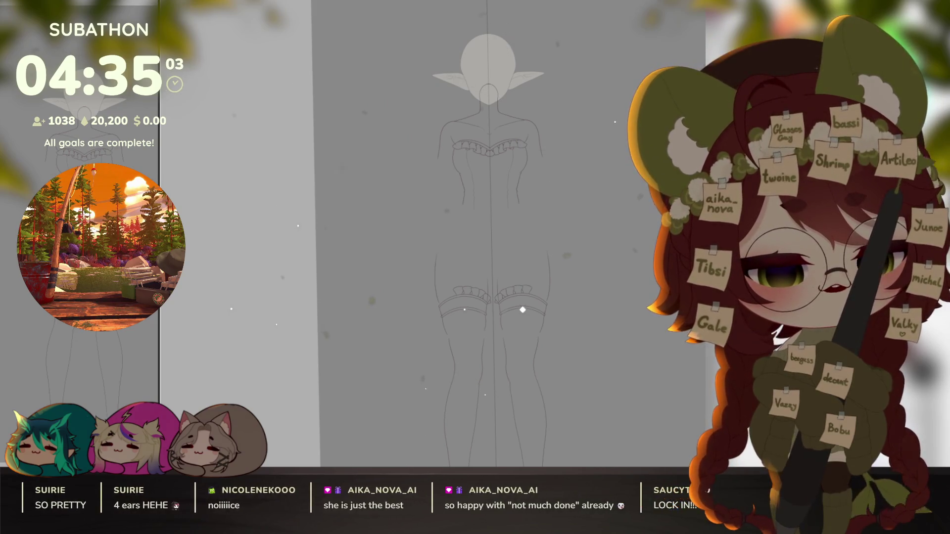
key("ctrl+z")
scroll(526, 295, "up", 5)
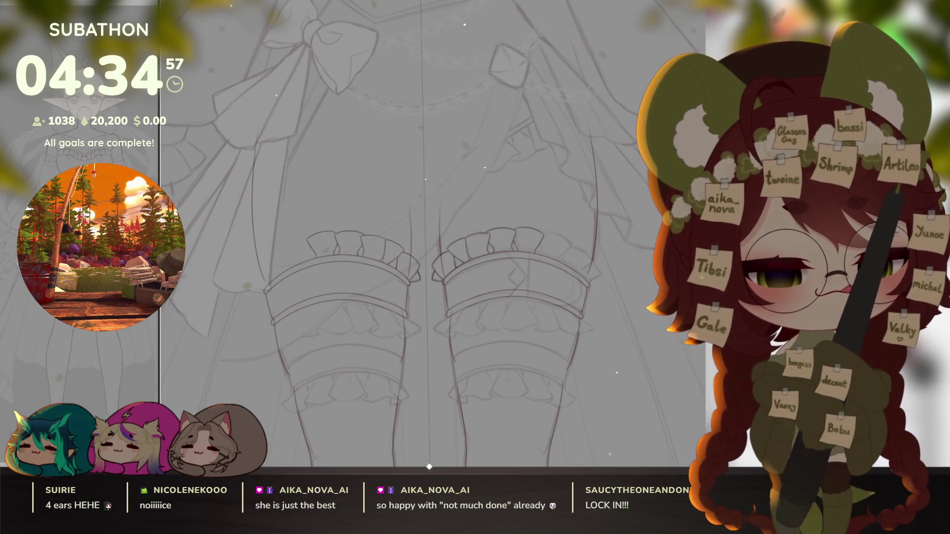
Step: Rotate the thigh area diagonally and extend the long curved line along the leg
left_click_drag(579, 334, 602, 361)
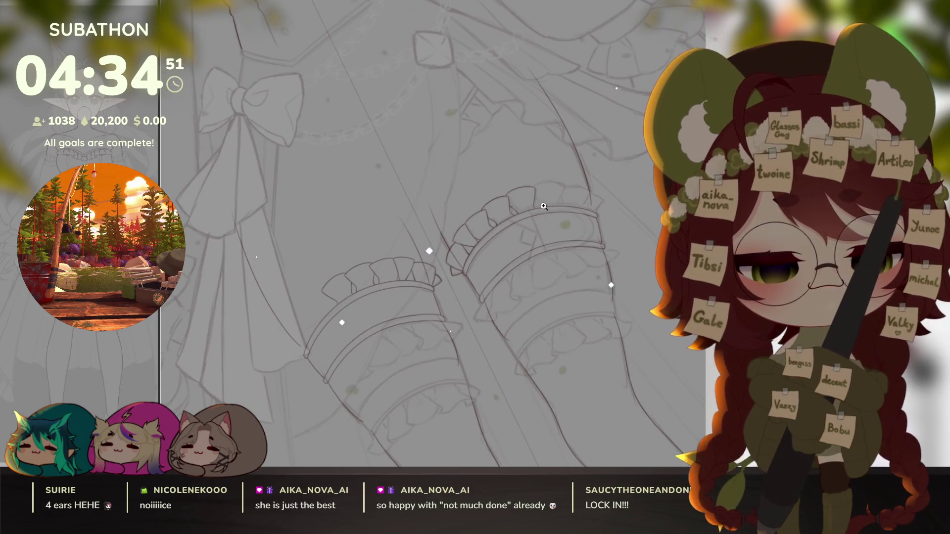
scroll(445, 282, "up", 6)
mouse_move(539, 200)
left_mouse_down()
mouse_move(571, 352)
mouse_move(543, 338)
left_mouse_up()
left_click_drag(622, 372, 539, 316)
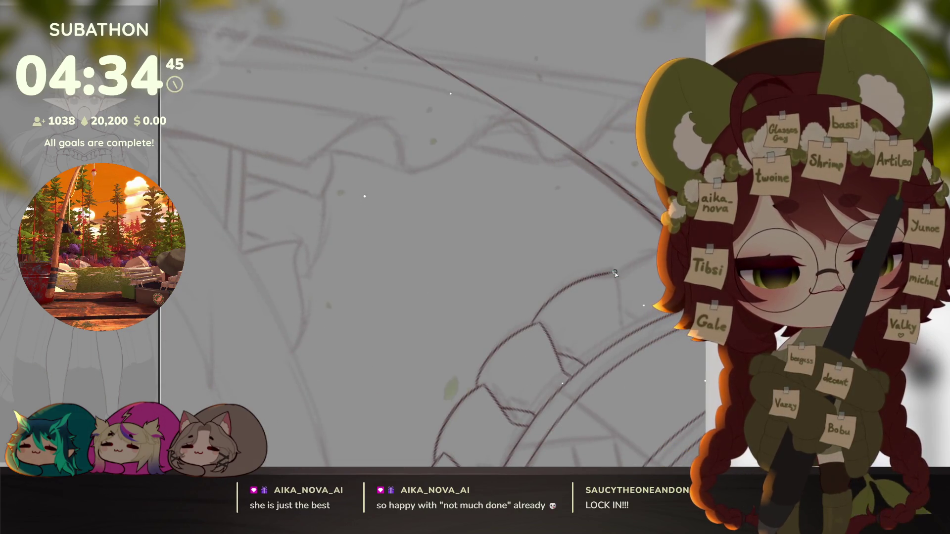
mouse_move(569, 291)
left_mouse_down()
mouse_move(614, 274)
mouse_move(621, 312)
left_mouse_up()
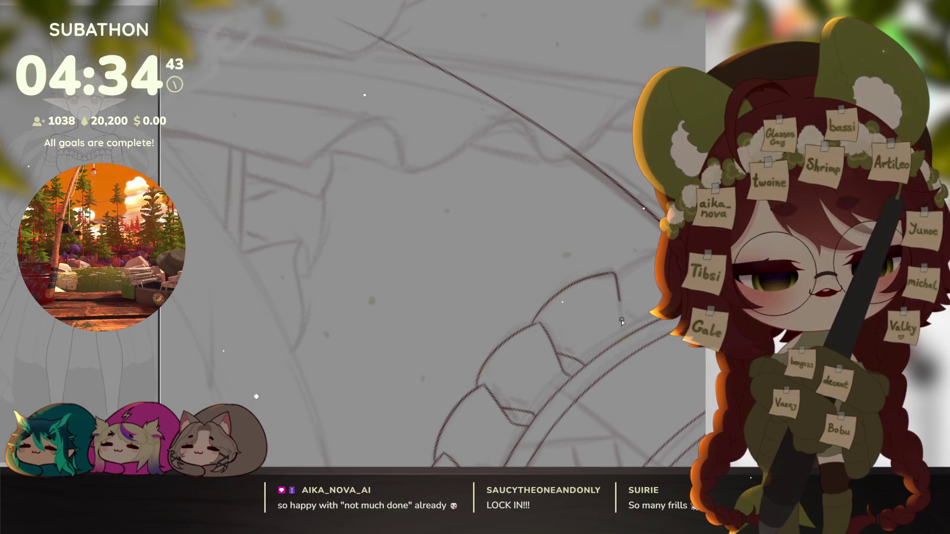
Step: Reangle the view at the frill, add a short stroke there, and zoom out to the legs
left_click_drag(582, 383, 581, 351)
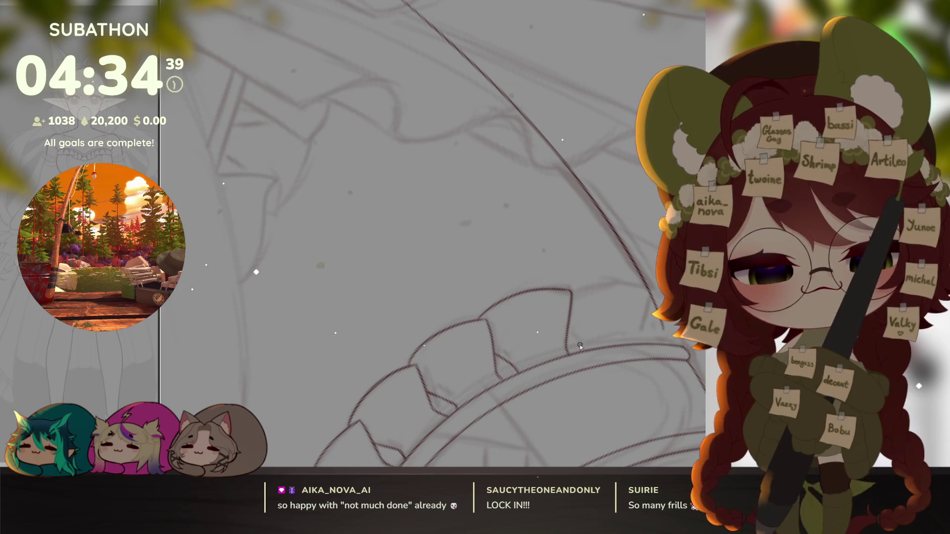
left_click_drag(633, 365, 624, 274)
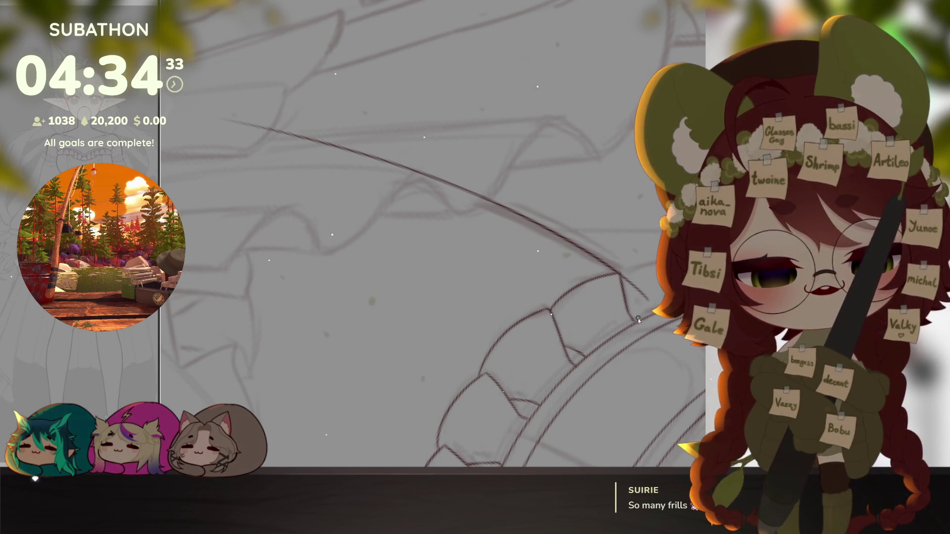
left_click_drag(618, 310, 602, 284)
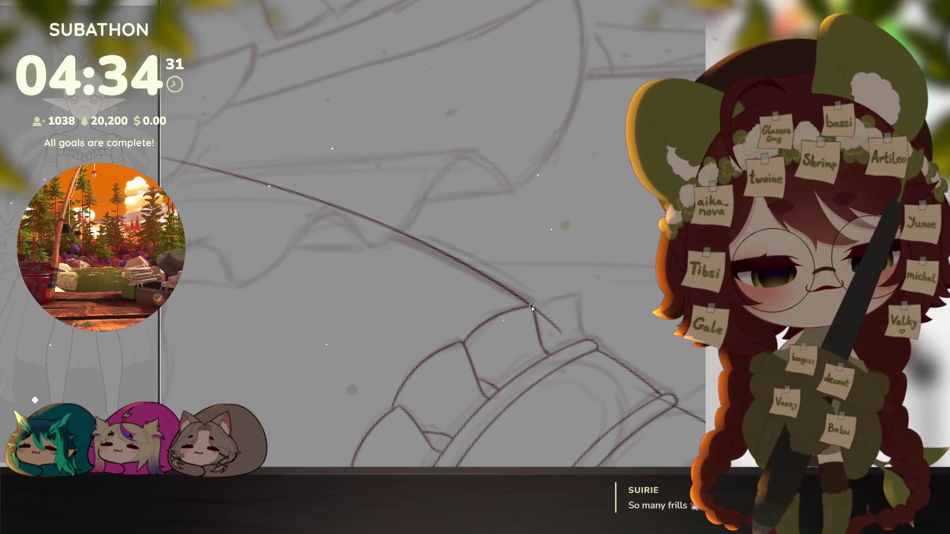
left_click_drag(530, 306, 577, 295)
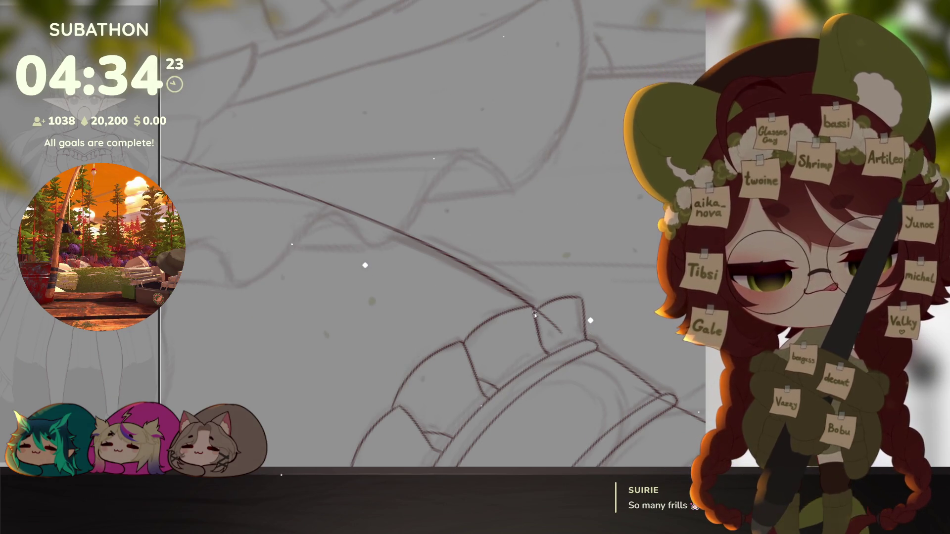
scroll(575, 321, "down", 3)
left_click_drag(586, 349, 595, 405)
scroll(596, 405, "down", 5)
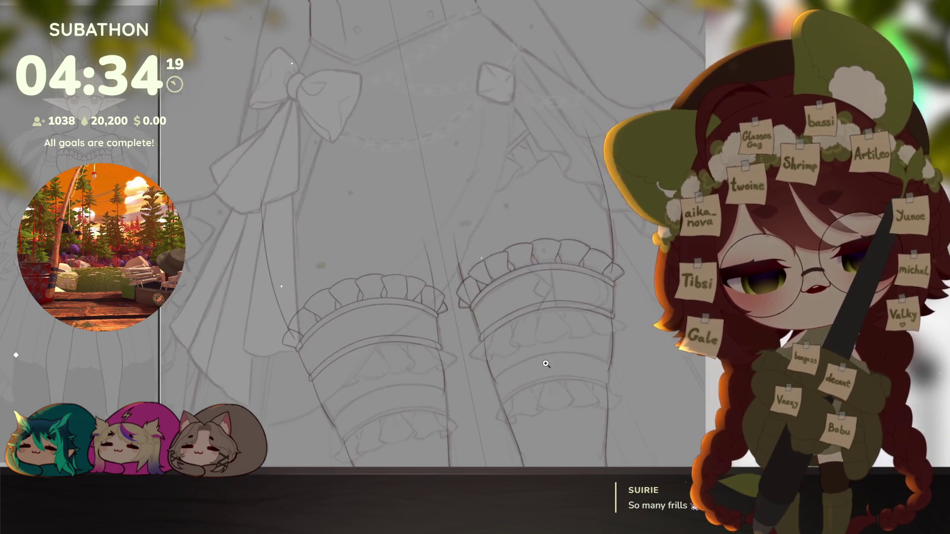
scroll(608, 377, "up", 5)
scroll(565, 386, "up", 3)
Step: Bring the leg frills up close and rotate the view along the ruffle band
left_click_drag(565, 386, 546, 396)
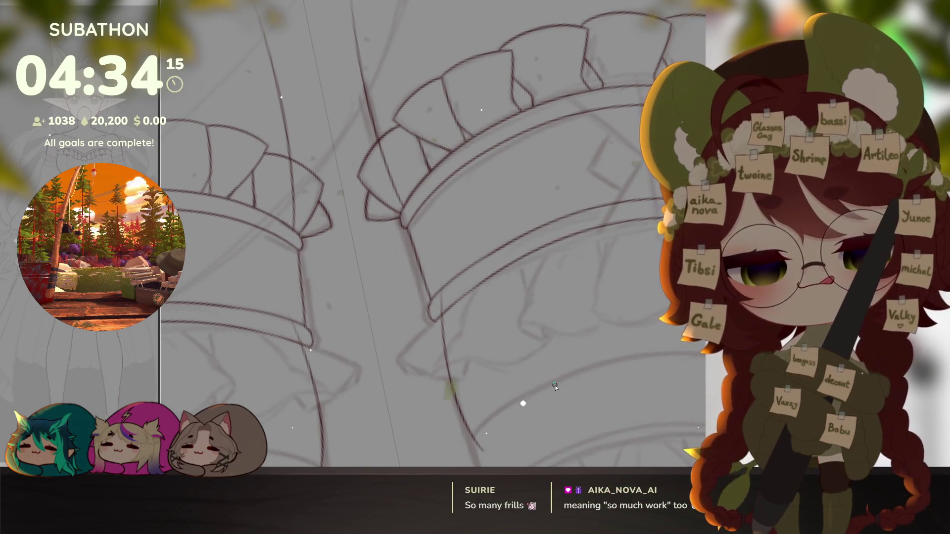
left_click_drag(556, 386, 540, 375)
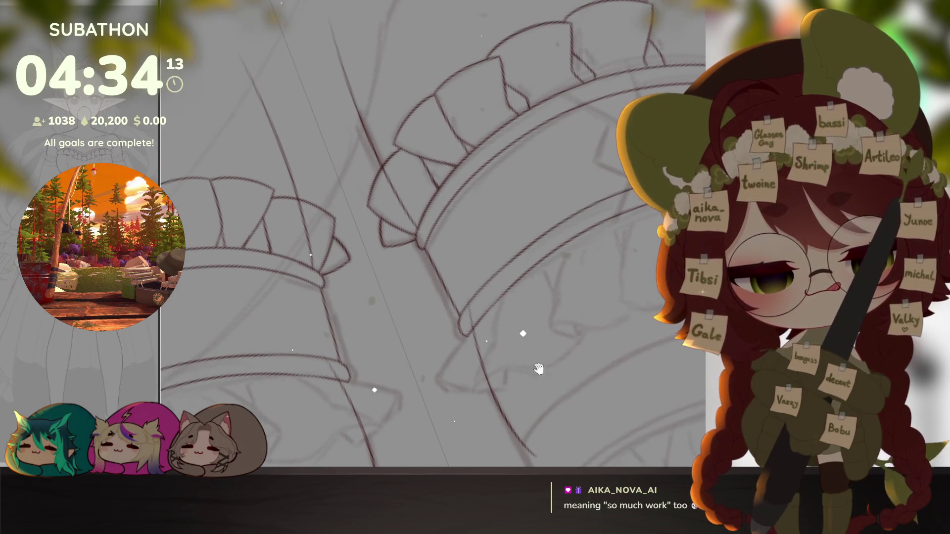
left_click_drag(522, 338, 547, 359)
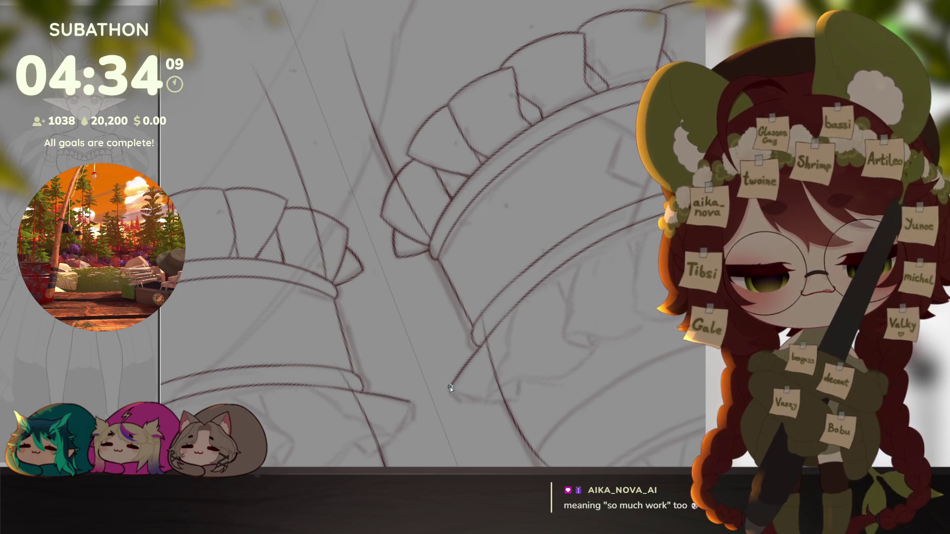
left_click_drag(567, 420, 516, 372)
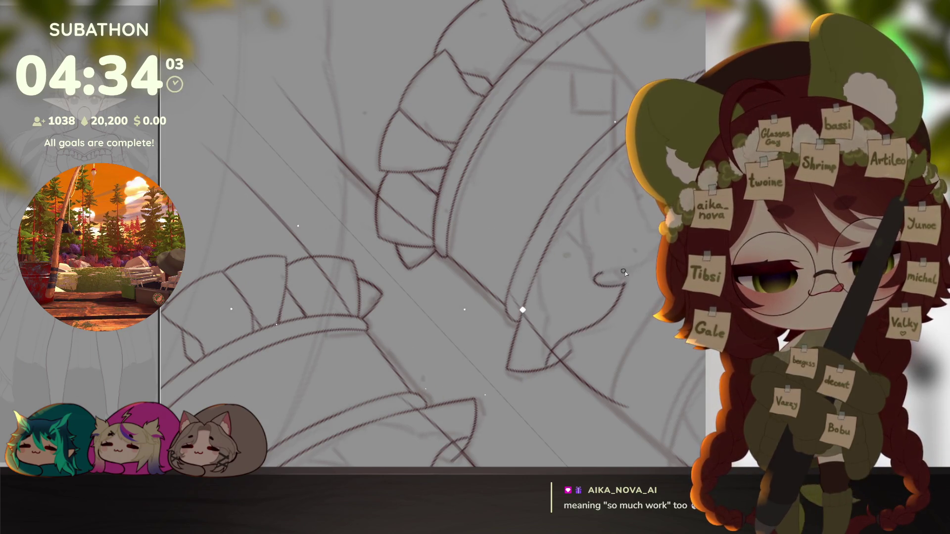
mouse_move(633, 320)
left_mouse_down()
mouse_move(580, 370)
mouse_move(612, 338)
mouse_move(589, 350)
left_mouse_up()
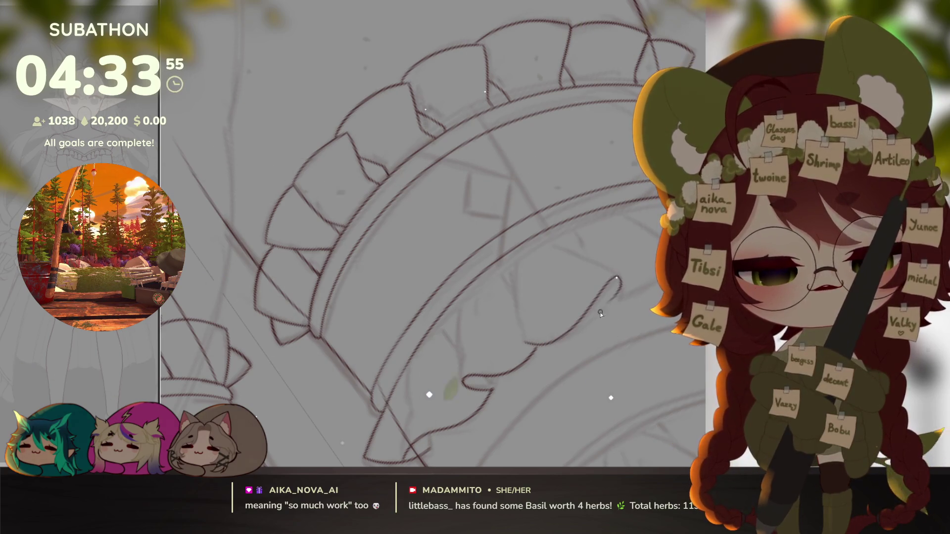
left_click_drag(530, 345, 583, 364)
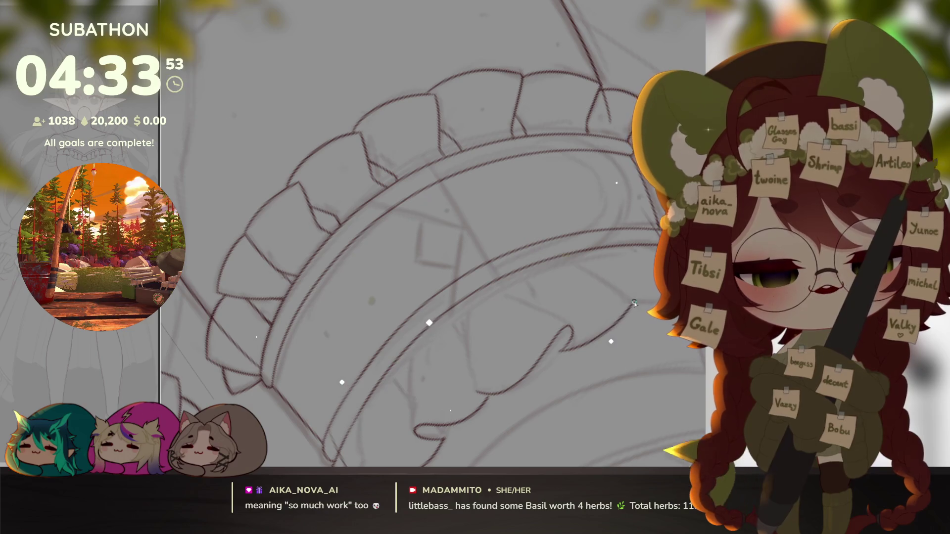
Step: Ink a pointed ruffle tip at the frill's right end and move on to the next stretch
left_click_drag(635, 303, 577, 380)
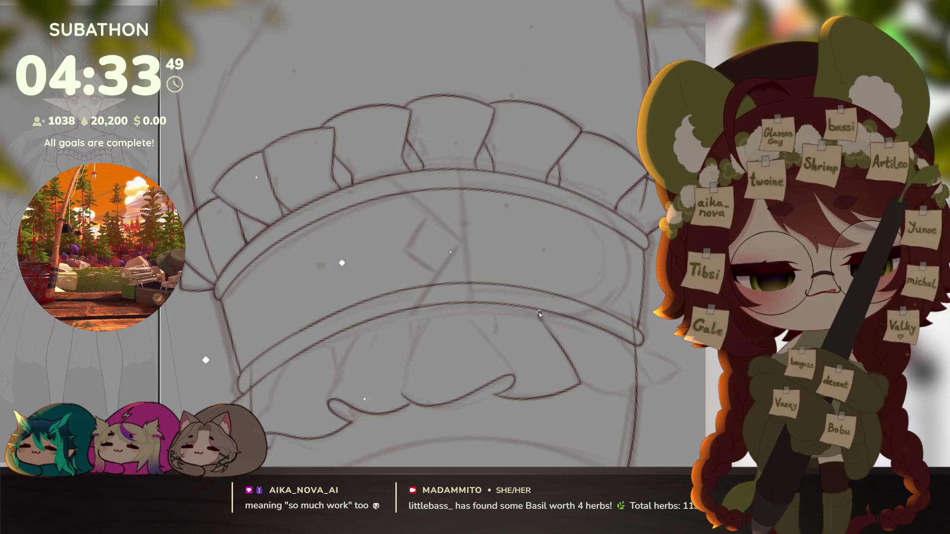
mouse_move(628, 414)
left_mouse_down()
mouse_move(600, 321)
mouse_move(643, 320)
mouse_move(616, 292)
left_mouse_up()
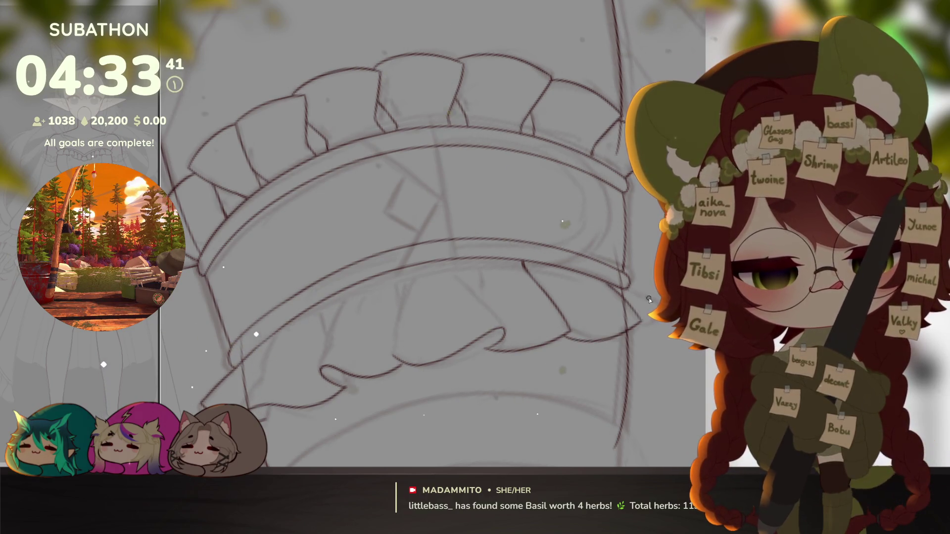
left_click_drag(626, 291, 608, 300)
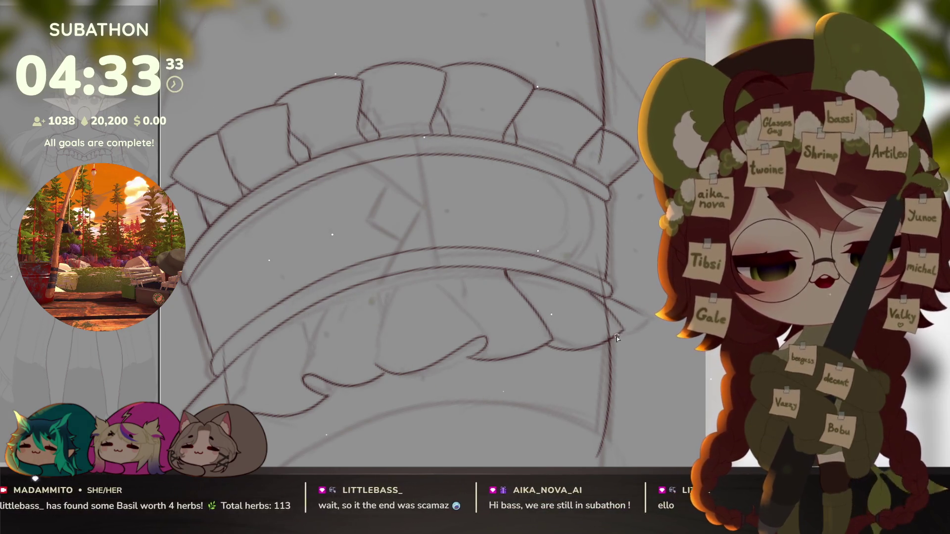
left_click_drag(617, 336, 643, 317)
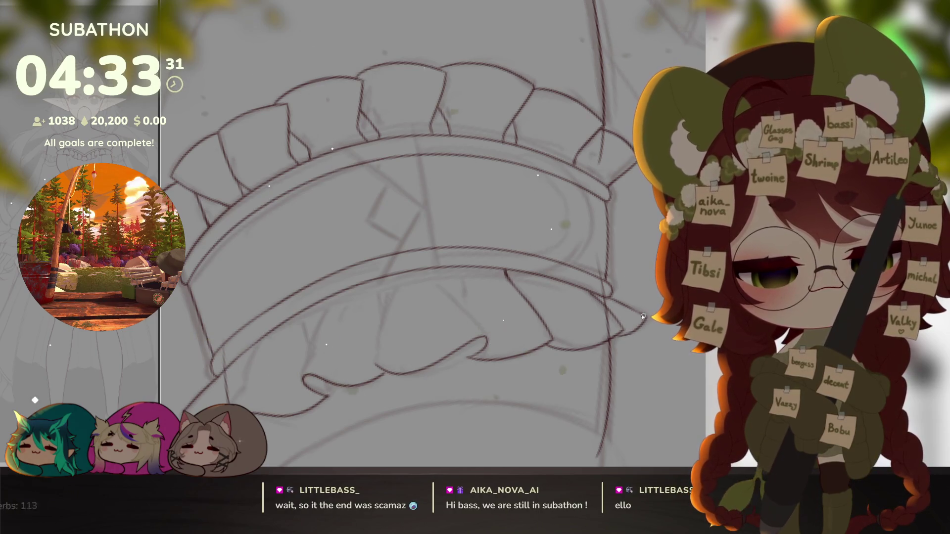
left_click_drag(537, 360, 624, 349)
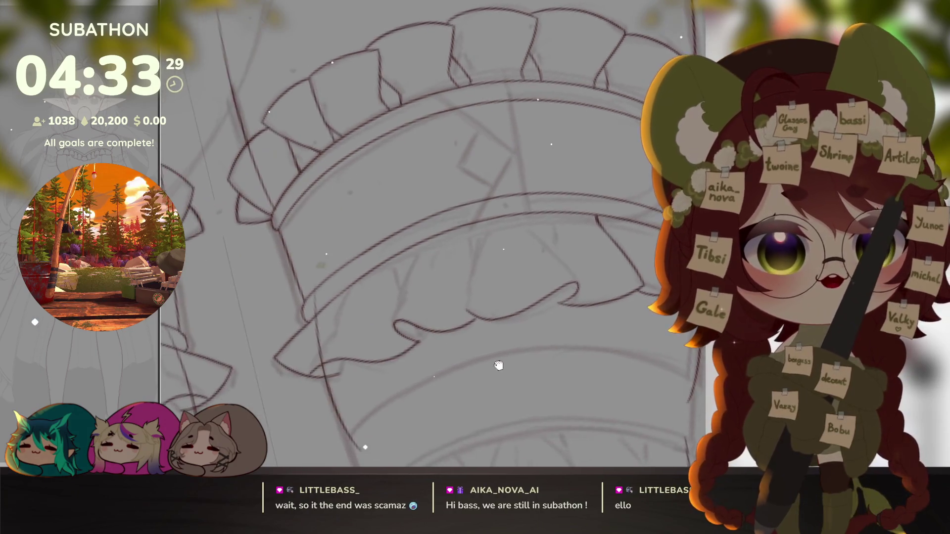
scroll(569, 346, "up", 2)
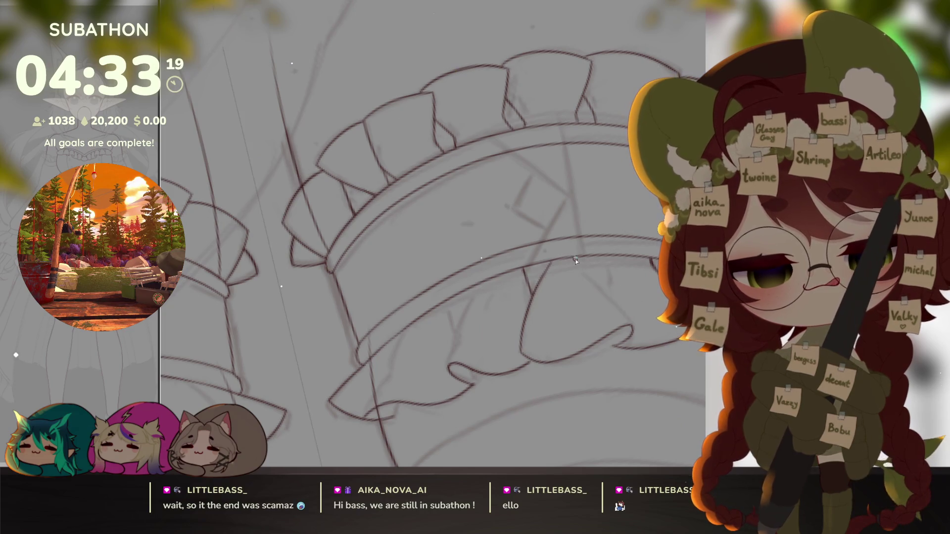
Step: Ink two short fold lines on the ruffle, then reset the view to show both frills
left_click_drag(573, 260, 589, 276)
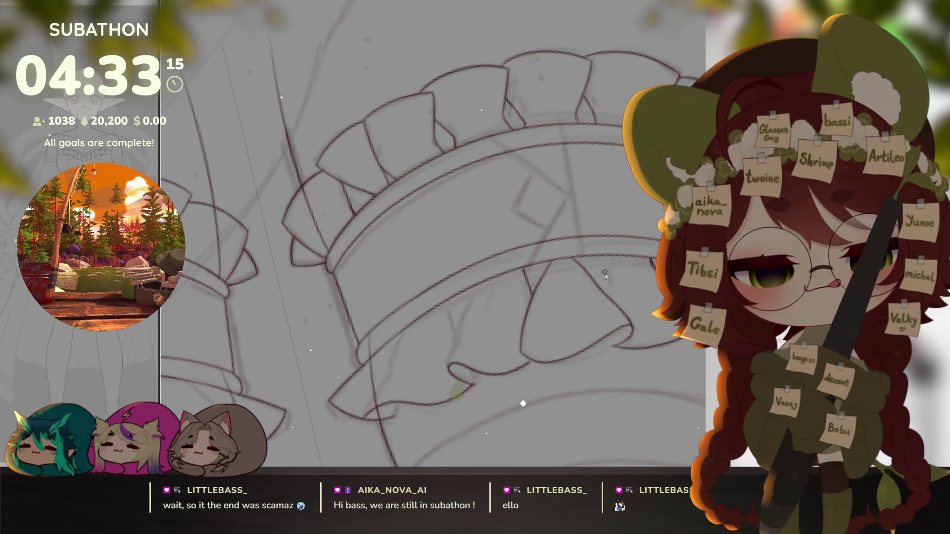
mouse_move(609, 282)
left_mouse_down()
mouse_move(607, 261)
mouse_move(611, 298)
left_mouse_up()
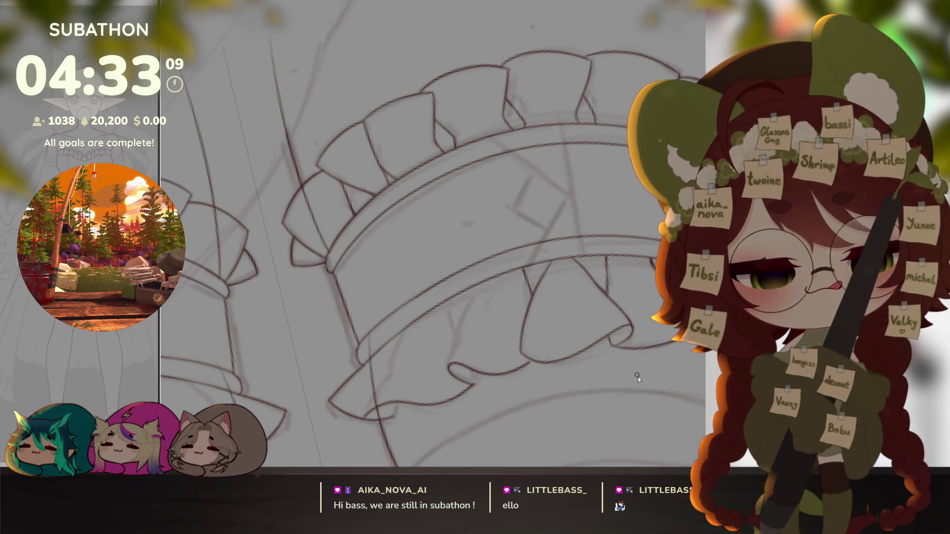
left_click_drag(635, 372, 552, 340)
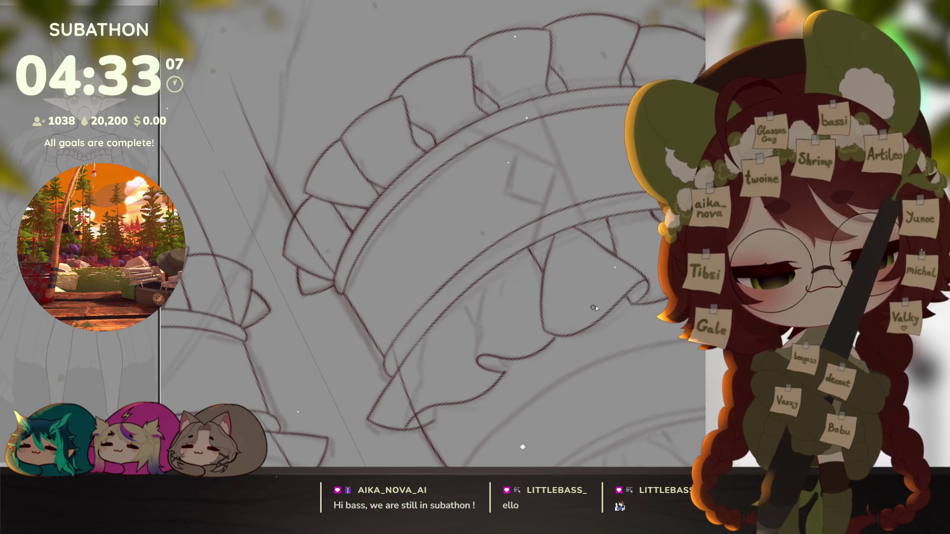
key("shift+5")
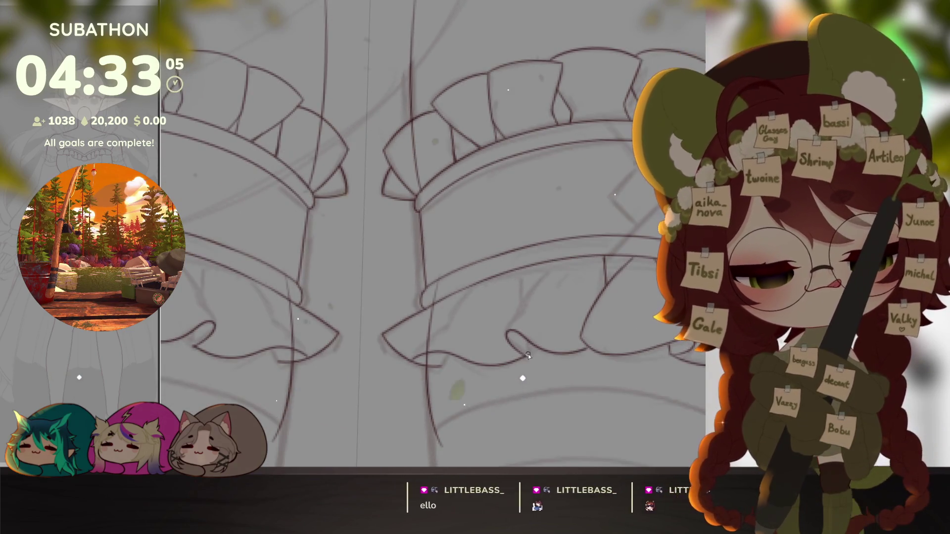
Step: Add a short line inside the ruffle curl and a diagonal fold line
left_click_drag(527, 354, 507, 334)
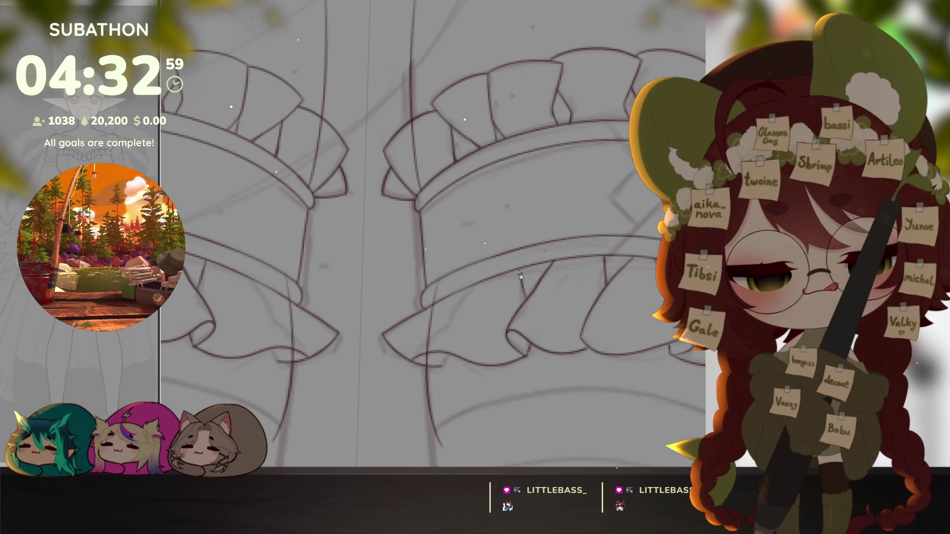
left_click_drag(524, 340, 445, 359)
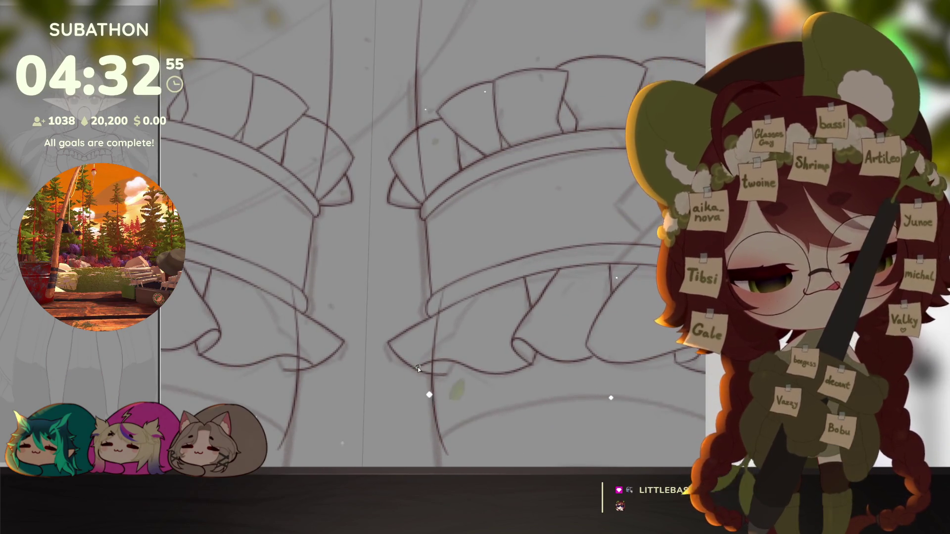
left_click_drag(477, 295, 453, 335)
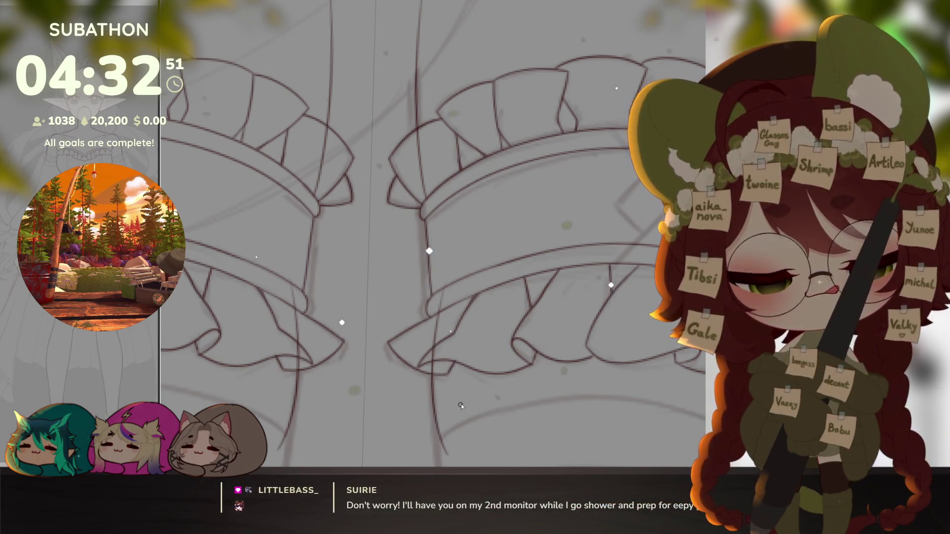
scroll(555, 301, "up", 1)
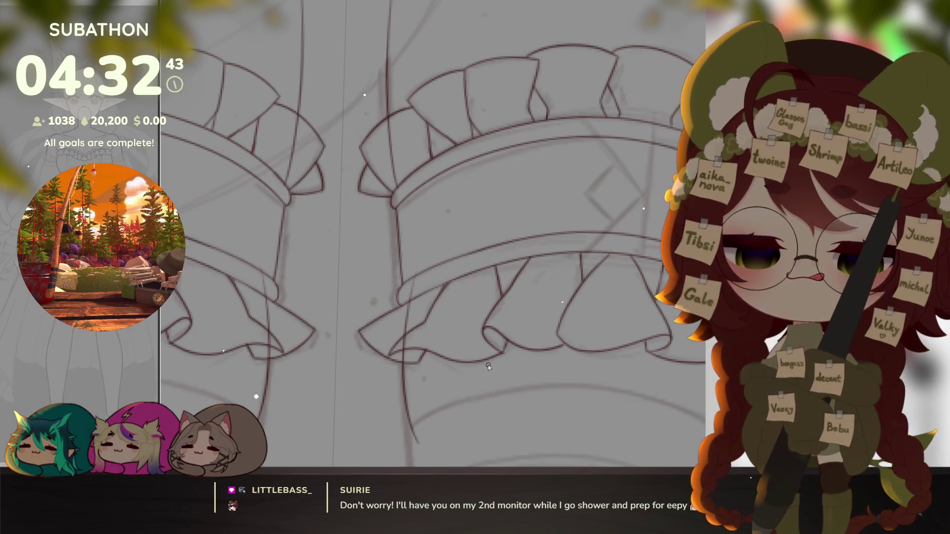
scroll(457, 364, "down", 5)
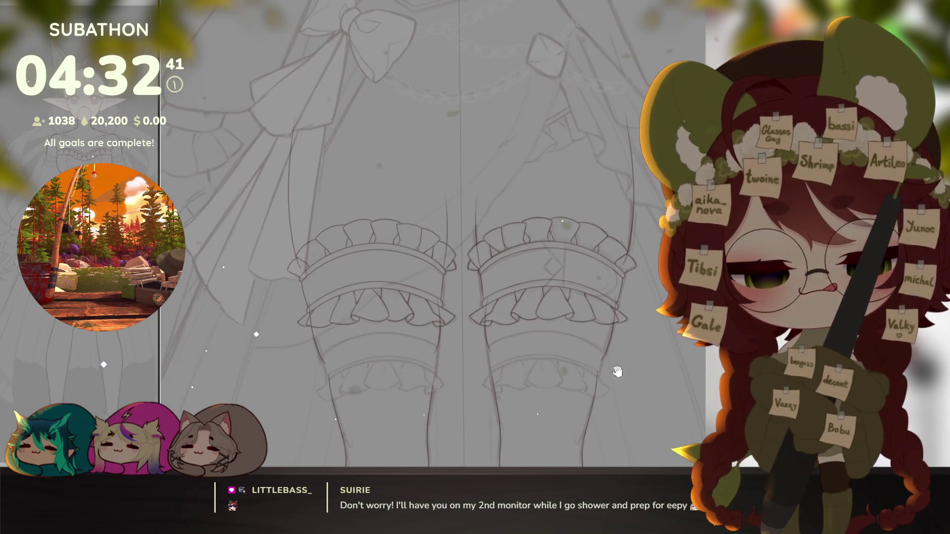
left_click_drag(621, 398, 631, 357)
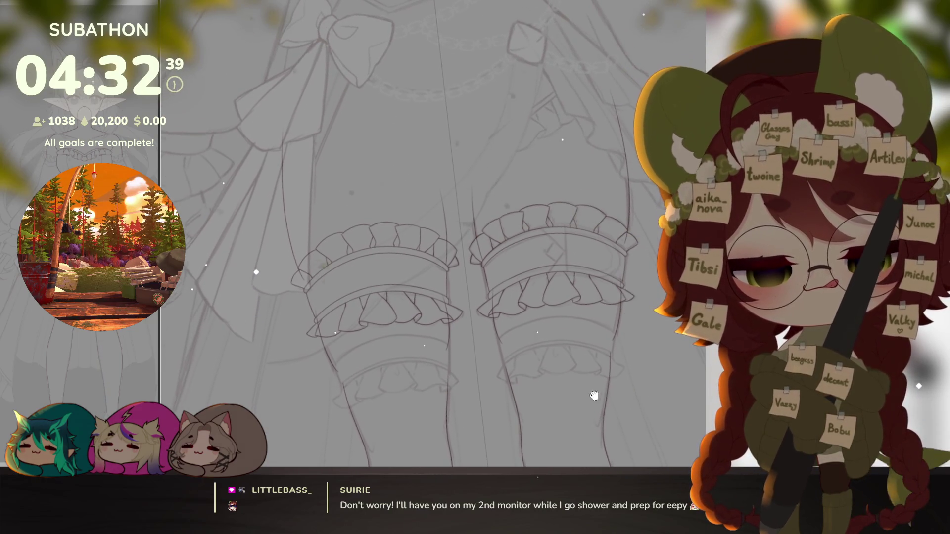
scroll(561, 280, "up", 5)
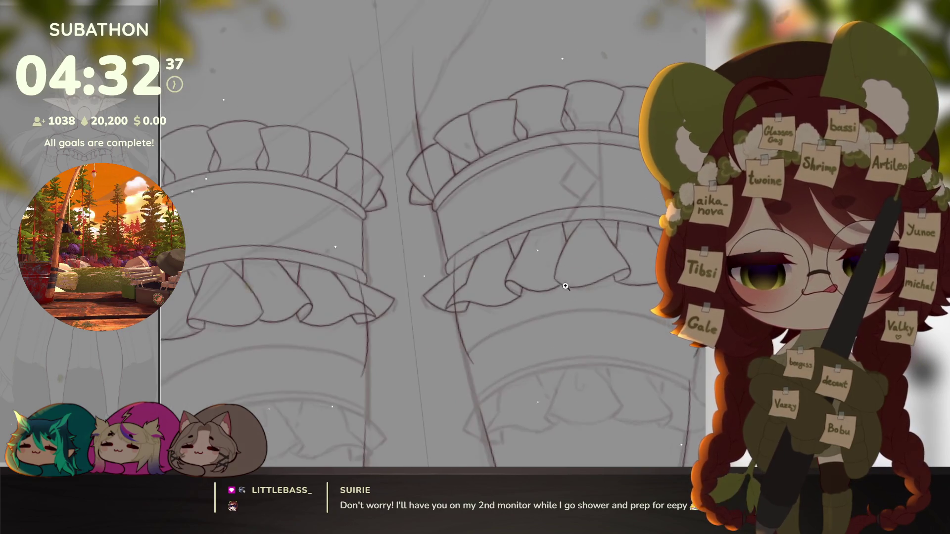
left_click_drag(562, 281, 589, 345)
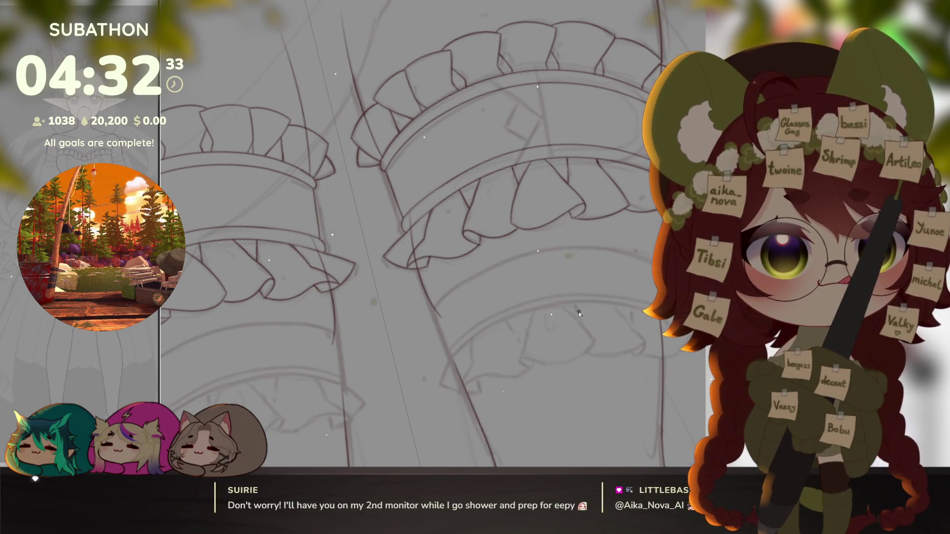
scroll(563, 314, "up", 5)
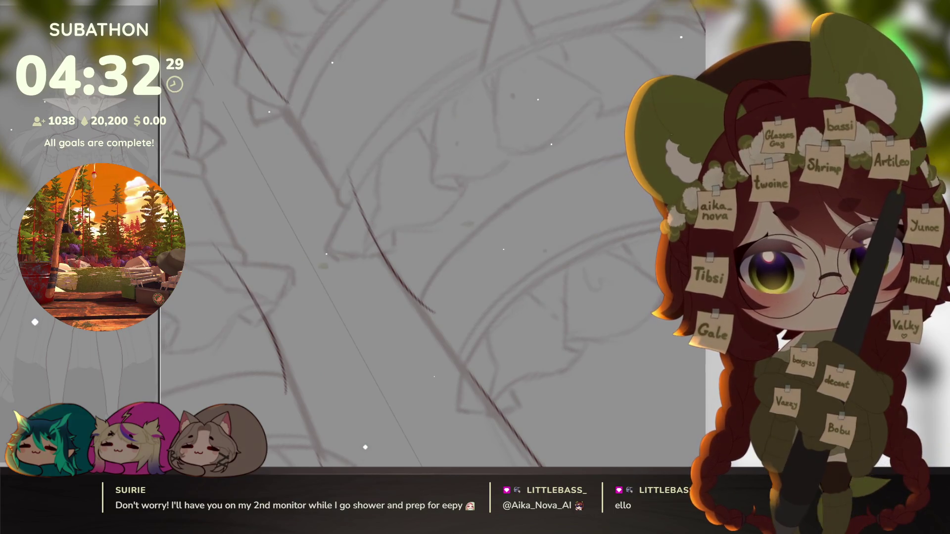
mouse_move(534, 245)
left_mouse_down()
mouse_move(483, 336)
mouse_move(475, 319)
left_mouse_up()
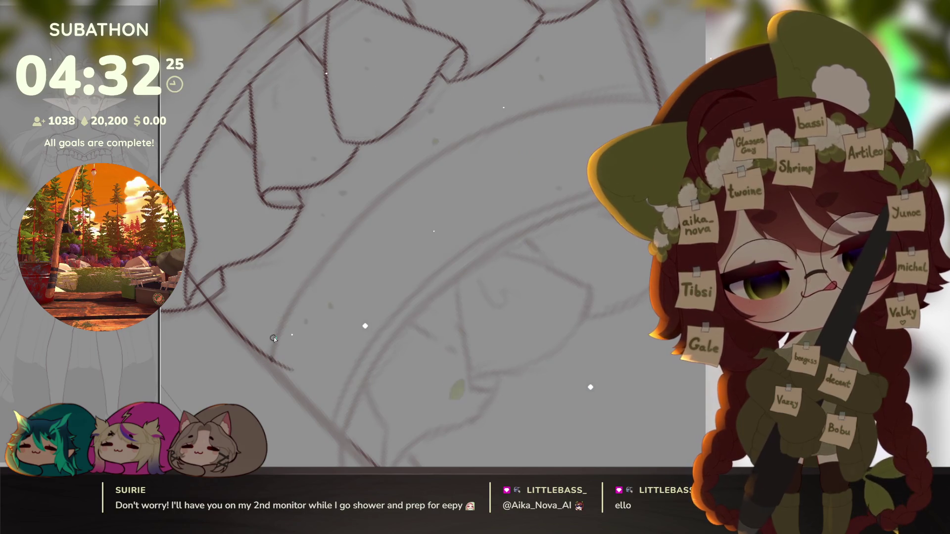
Step: Ink the upper and lower band arcs under the stocking ruffle, then check both legs together
left_click_drag(289, 238, 634, 98)
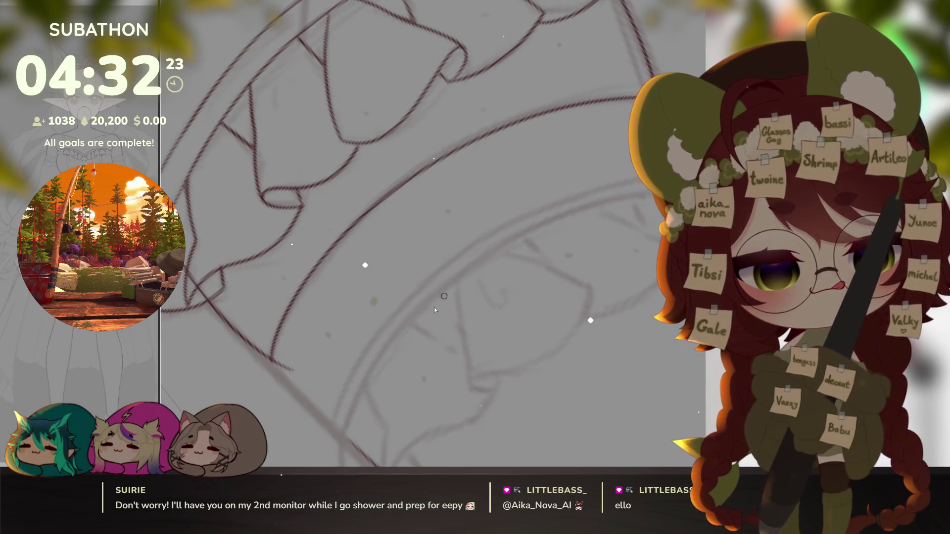
left_click_drag(282, 356, 631, 201)
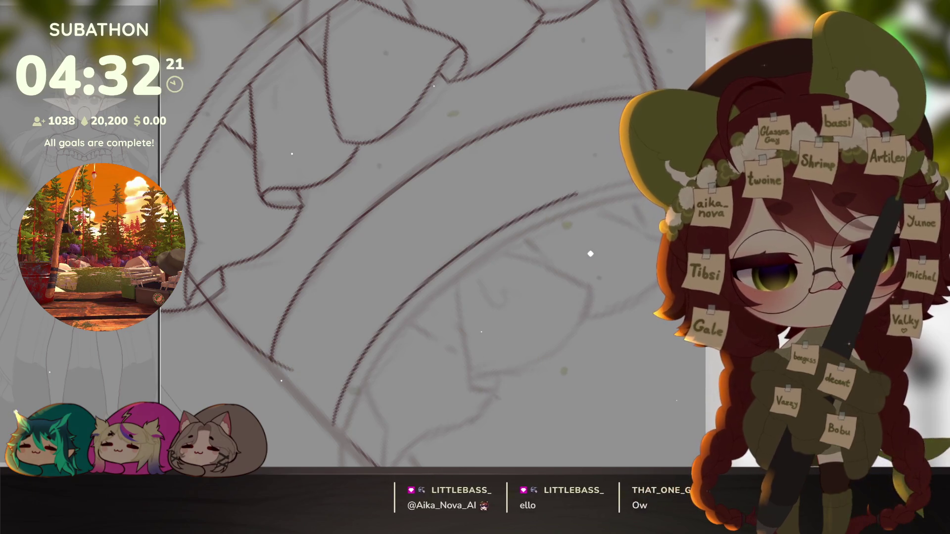
left_click_drag(594, 282, 645, 227)
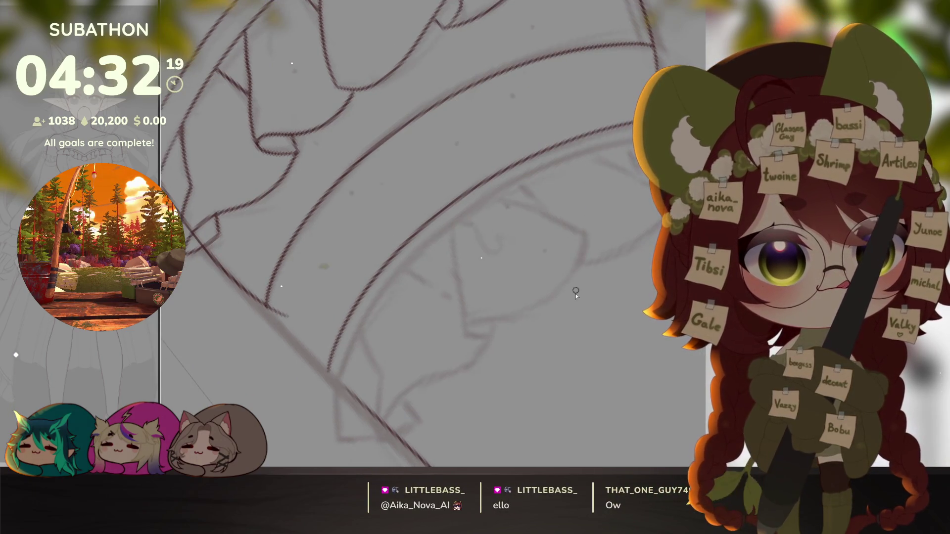
left_click_drag(445, 222, 475, 252)
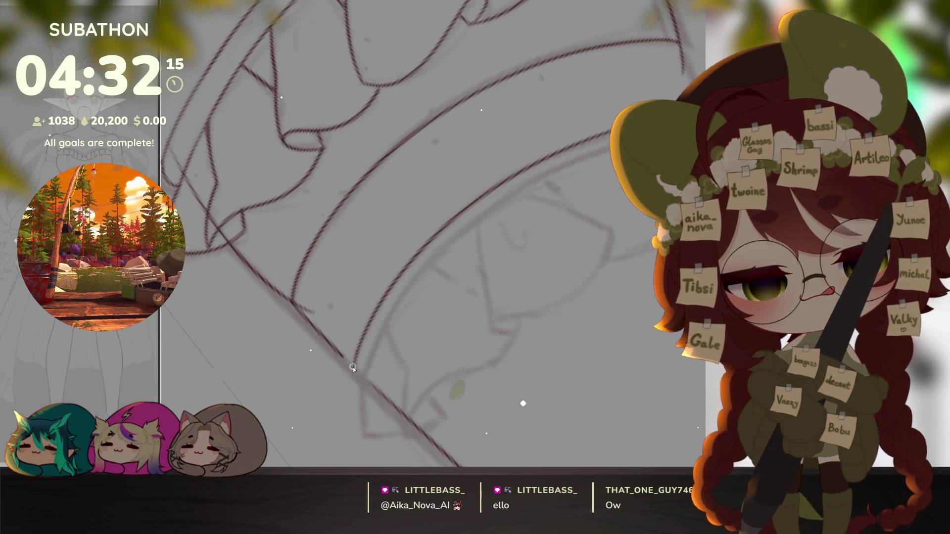
left_click_drag(389, 352, 446, 297)
mouse_move(520, 282)
left_mouse_down()
mouse_move(604, 265)
mouse_move(629, 325)
left_mouse_up()
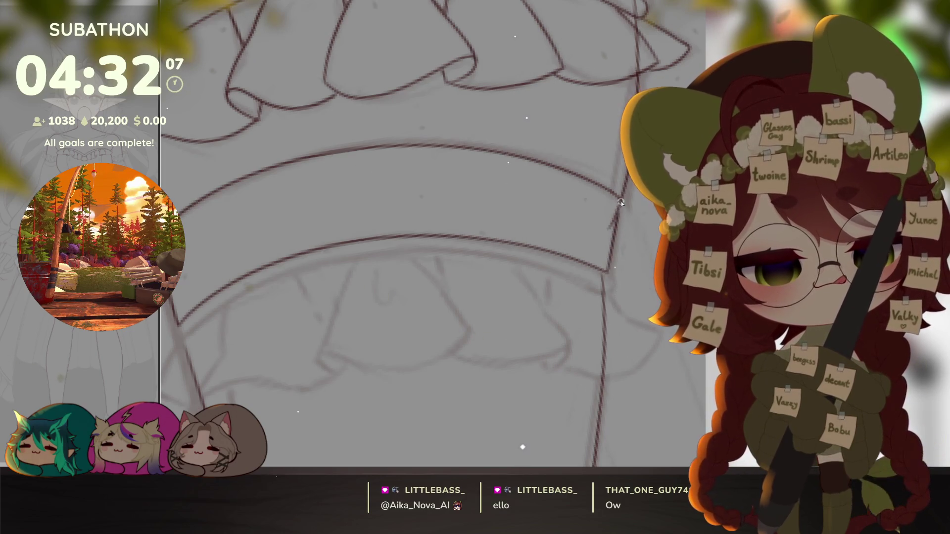
scroll(620, 204, "down", 5)
left_click_drag(609, 222, 604, 389)
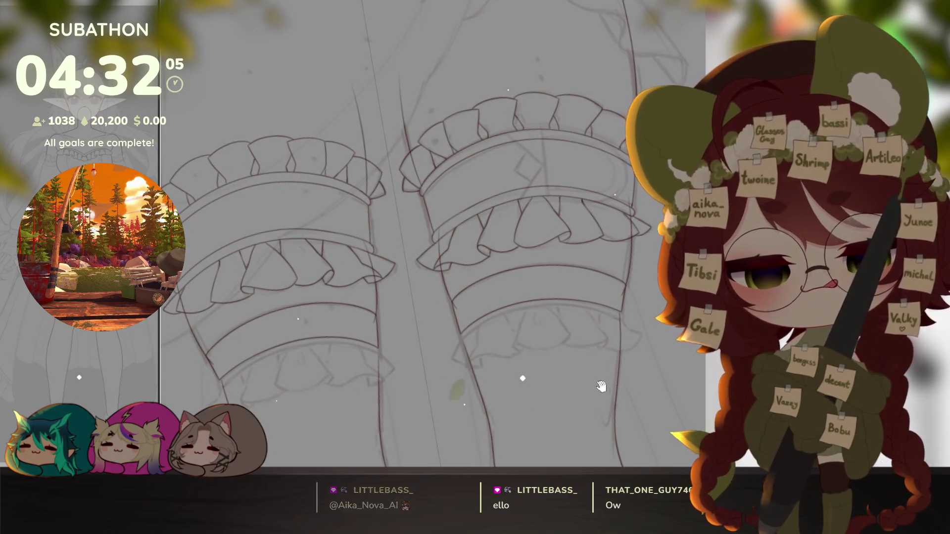
scroll(520, 259, "up", 6)
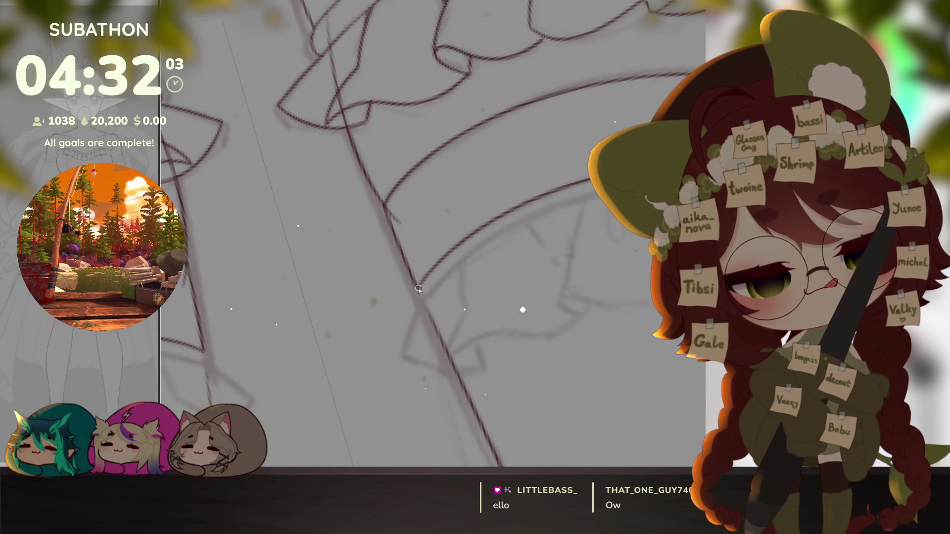
Step: Level the ruffle curve in view and add a short ink stroke to the stocking's ruffle band
mouse_move(418, 289)
left_mouse_down()
mouse_move(505, 334)
mouse_move(462, 311)
left_mouse_up()
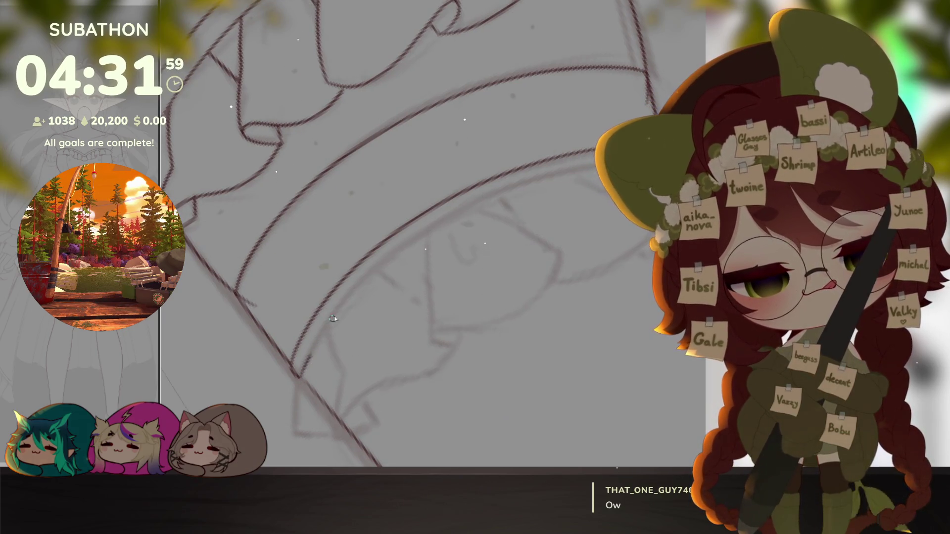
left_click_drag(331, 325, 635, 299)
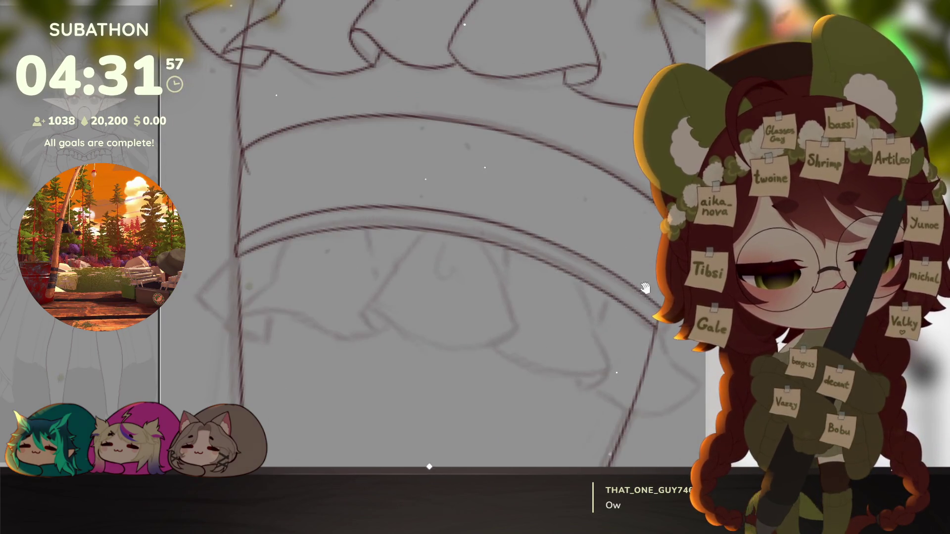
scroll(660, 342, "down", 5)
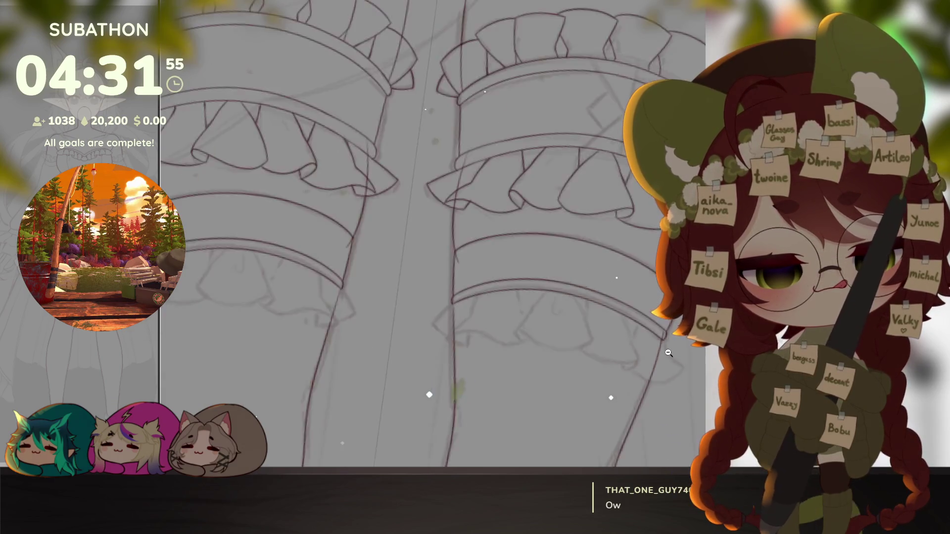
scroll(667, 353, "down", 5)
scroll(573, 275, "up", 5)
scroll(446, 267, "up", 5)
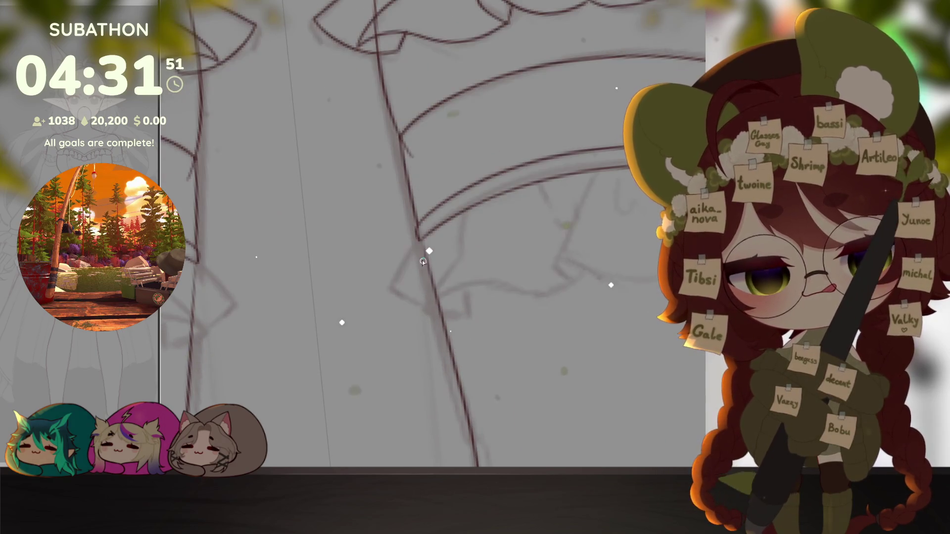
left_click_drag(427, 265, 592, 373)
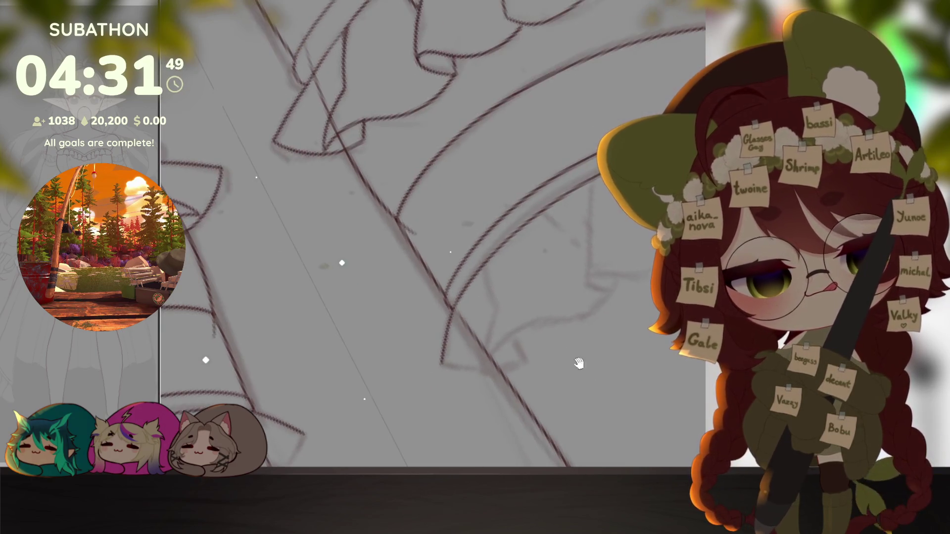
mouse_move(484, 268)
left_mouse_down()
mouse_move(498, 308)
mouse_move(568, 323)
mouse_move(579, 282)
left_mouse_up()
left_click_drag(609, 319, 594, 297)
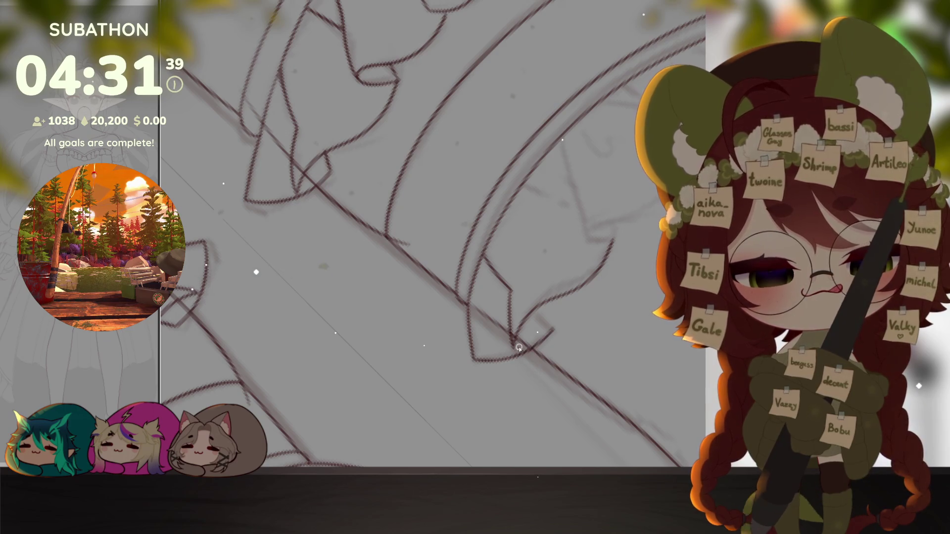
left_click_drag(545, 321, 541, 388)
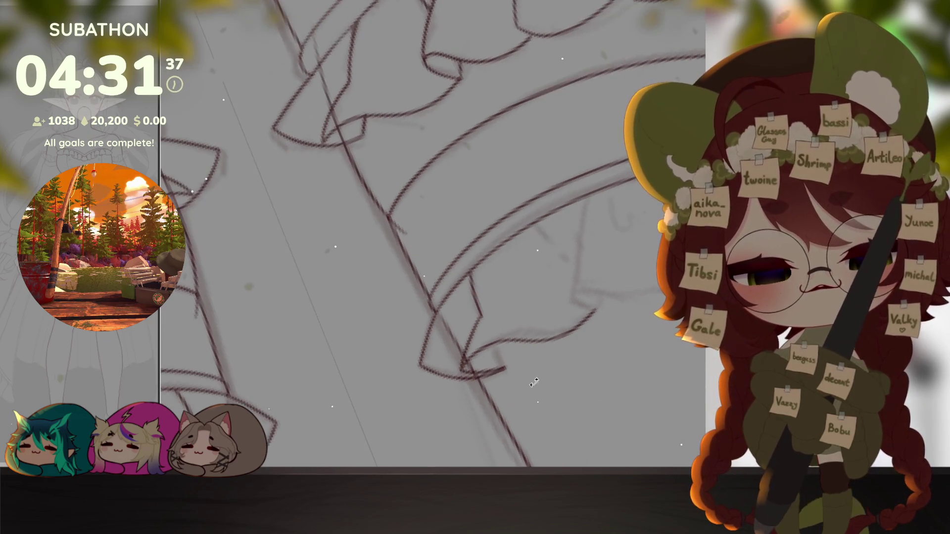
left_click_drag(496, 341, 623, 434)
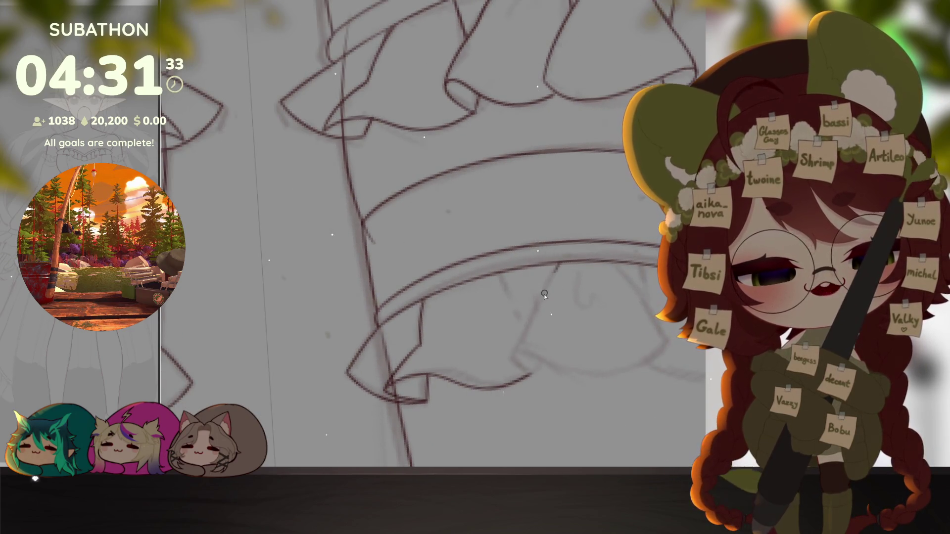
left_click_drag(510, 358, 507, 380)
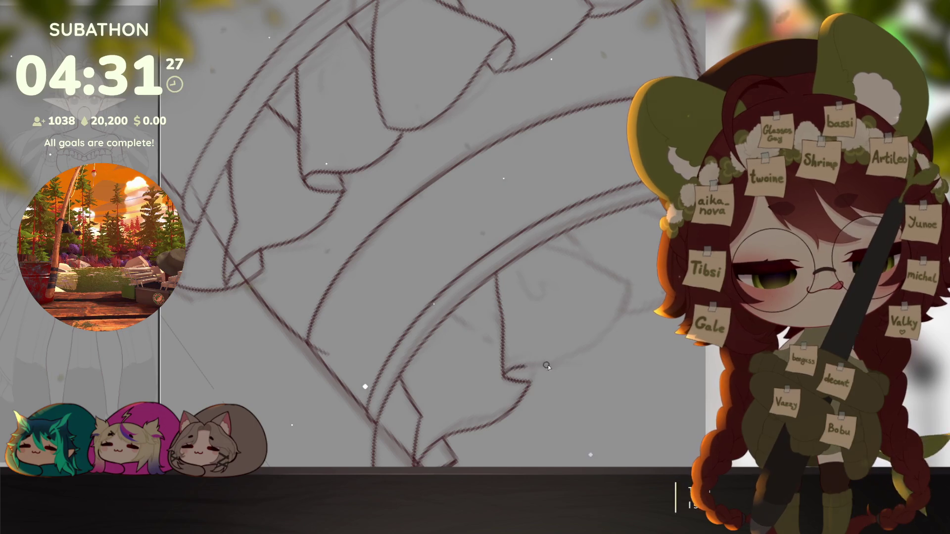
left_click_drag(623, 315, 626, 382)
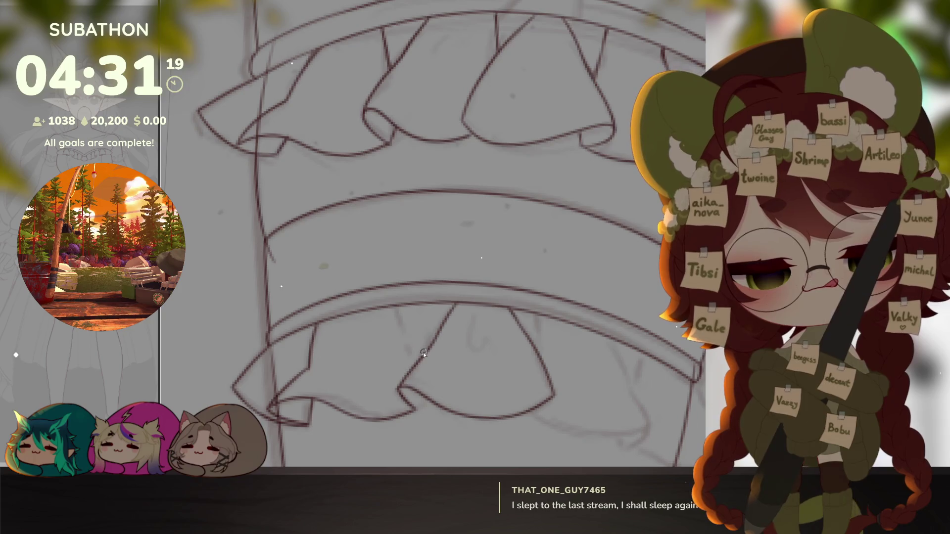
Step: Ink a line joining the ruffle corner to the band above it, then inspect the lower ruffle
left_click_drag(423, 352, 402, 307)
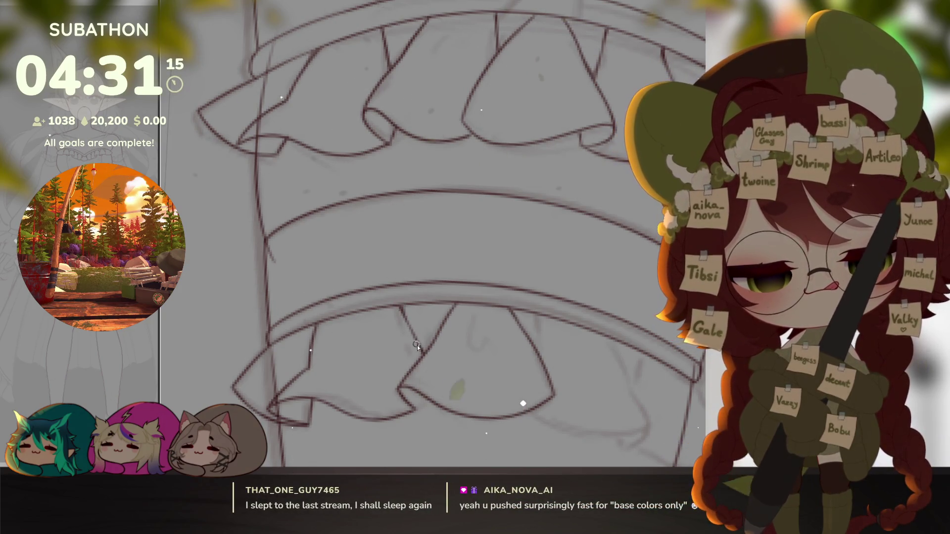
scroll(455, 402, "up", 2)
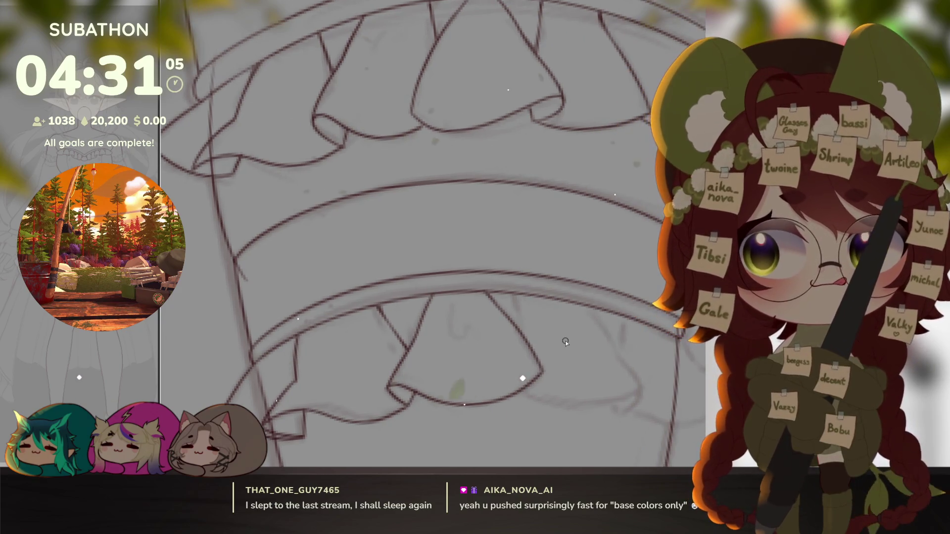
mouse_move(543, 405)
left_mouse_down()
mouse_move(628, 279)
mouse_move(643, 312)
mouse_move(556, 384)
left_mouse_up()
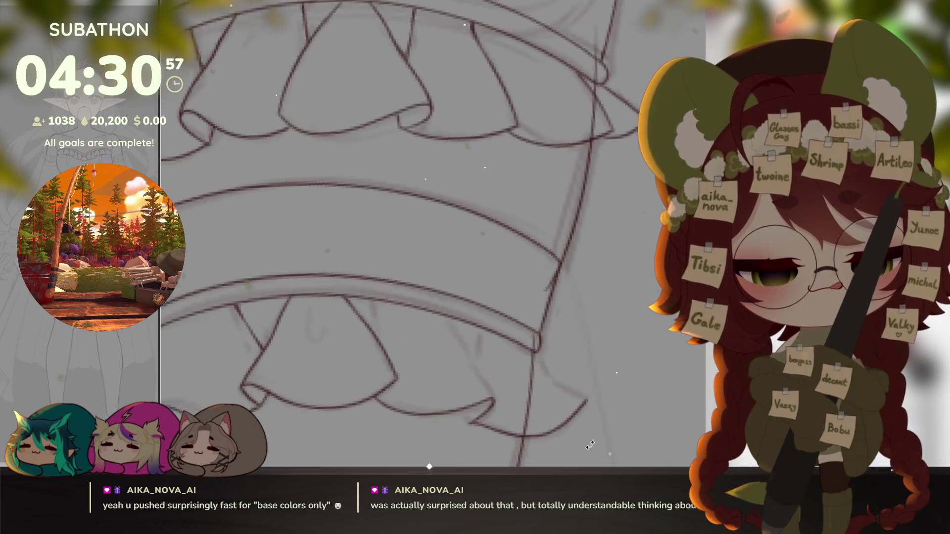
left_click_drag(647, 311, 542, 387)
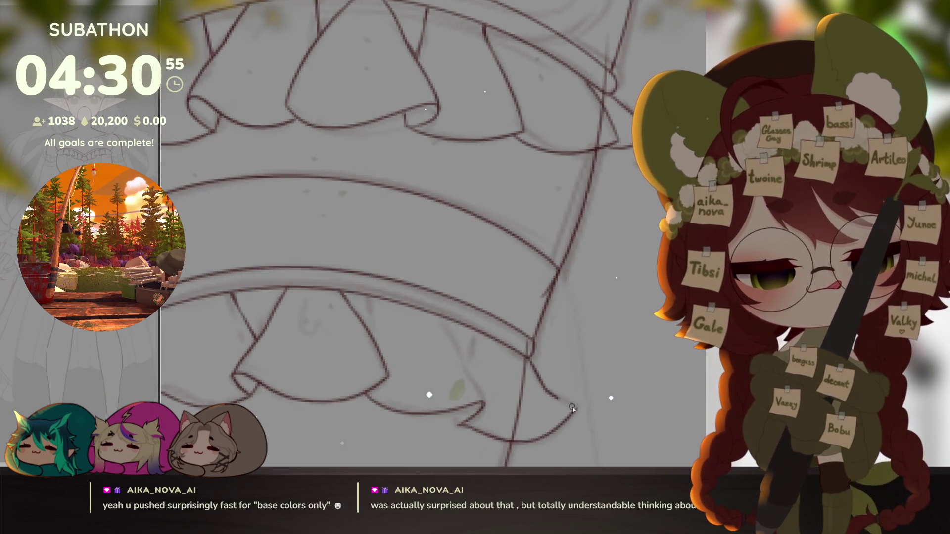
left_click_drag(598, 401, 544, 370)
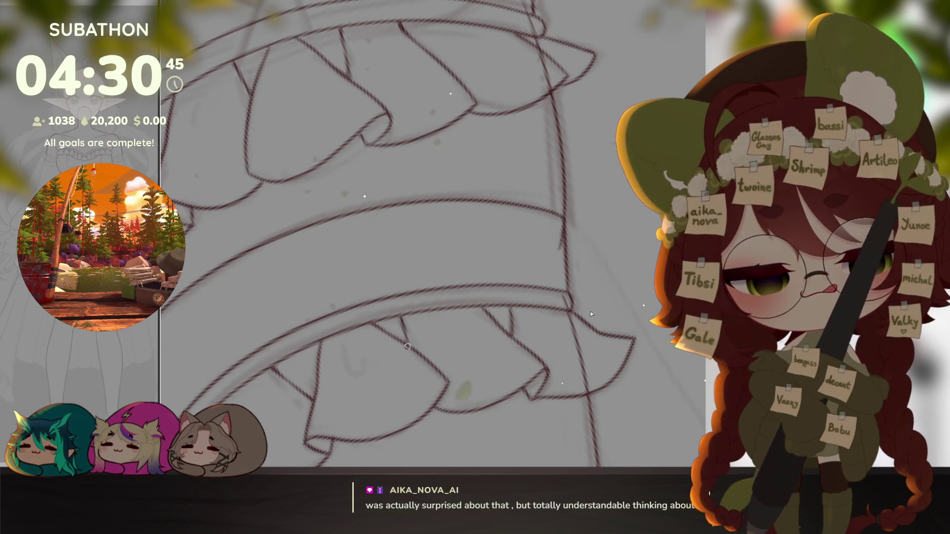
left_click_drag(408, 347, 610, 388)
left_click_drag(592, 338, 528, 362)
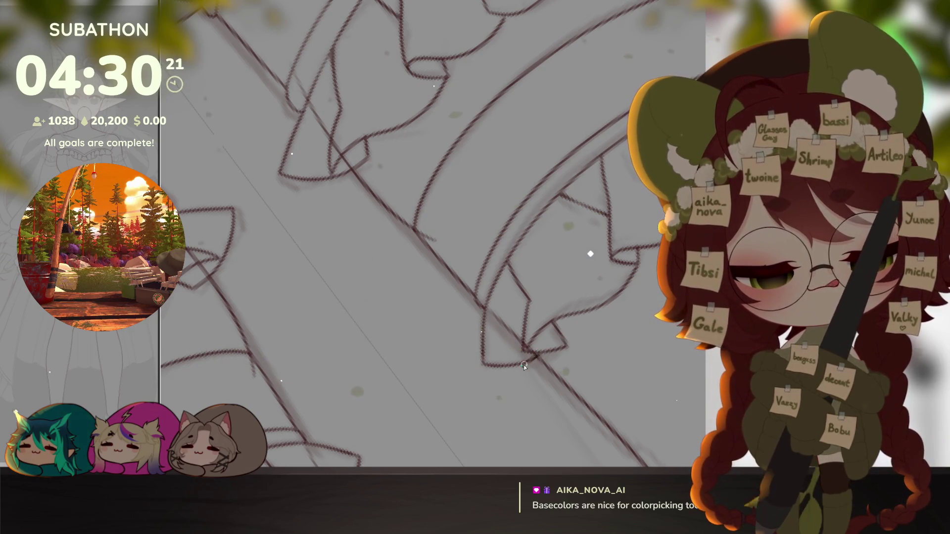
scroll(577, 370, "down", 5)
scroll(571, 367, "down", 5)
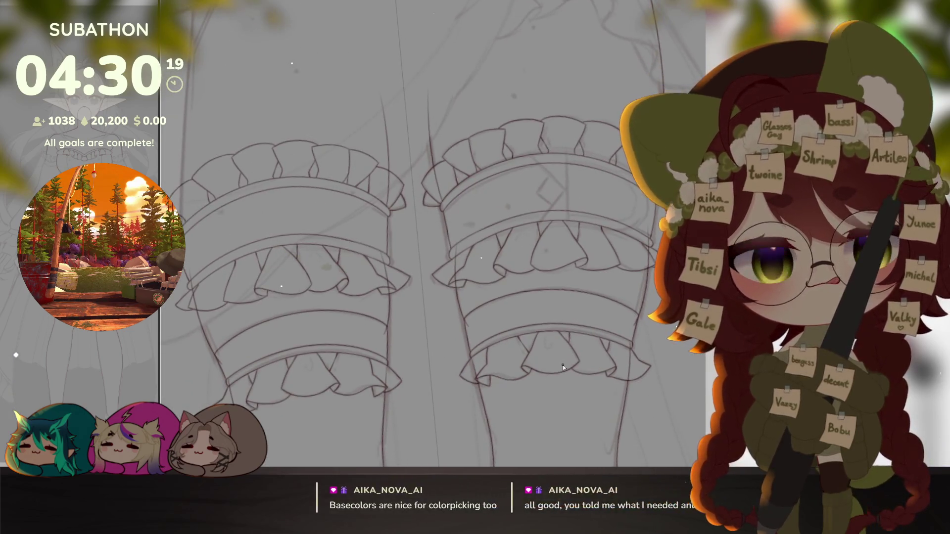
left_click_drag(563, 149, 551, 218)
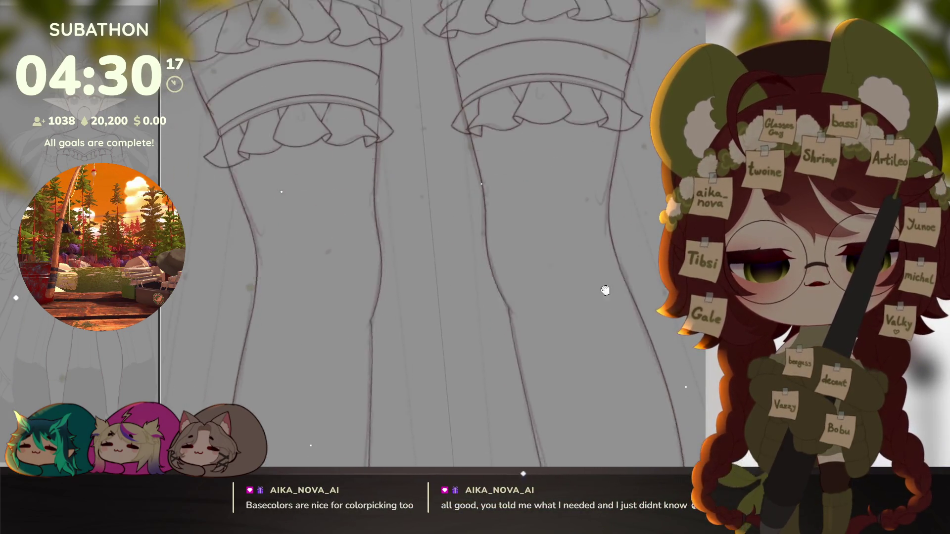
scroll(551, 218, "down", 5)
scroll(551, 218, "down", 5)
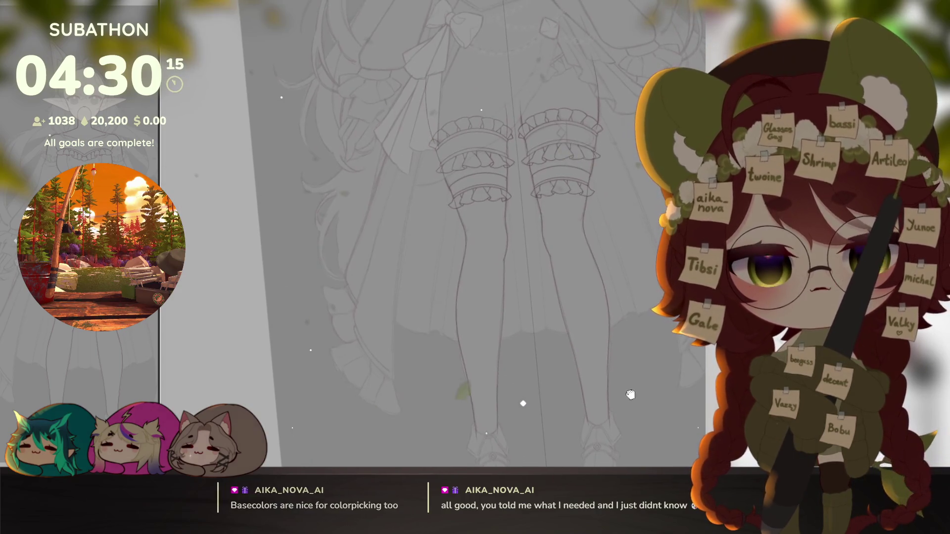
left_click_drag(636, 386, 634, 327)
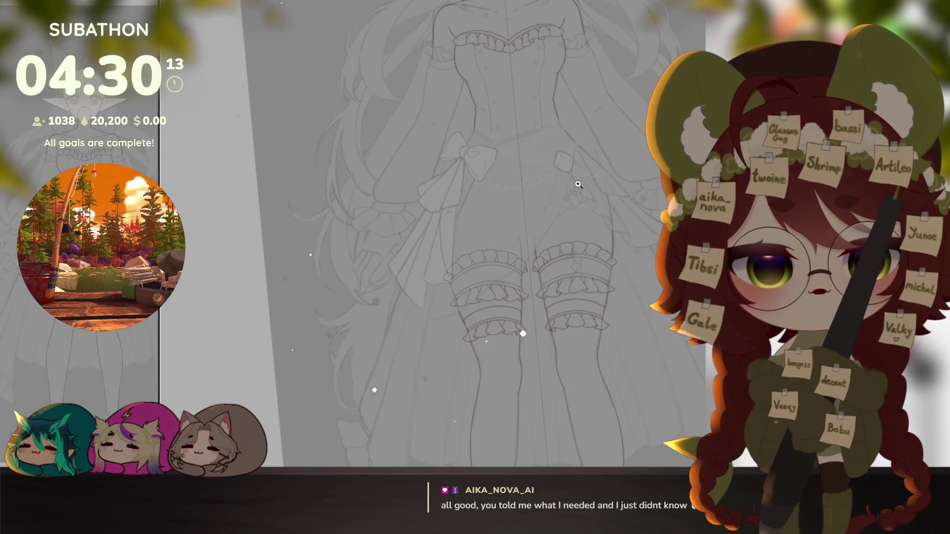
scroll(578, 186, "up", 5)
scroll(579, 185, "up", 5)
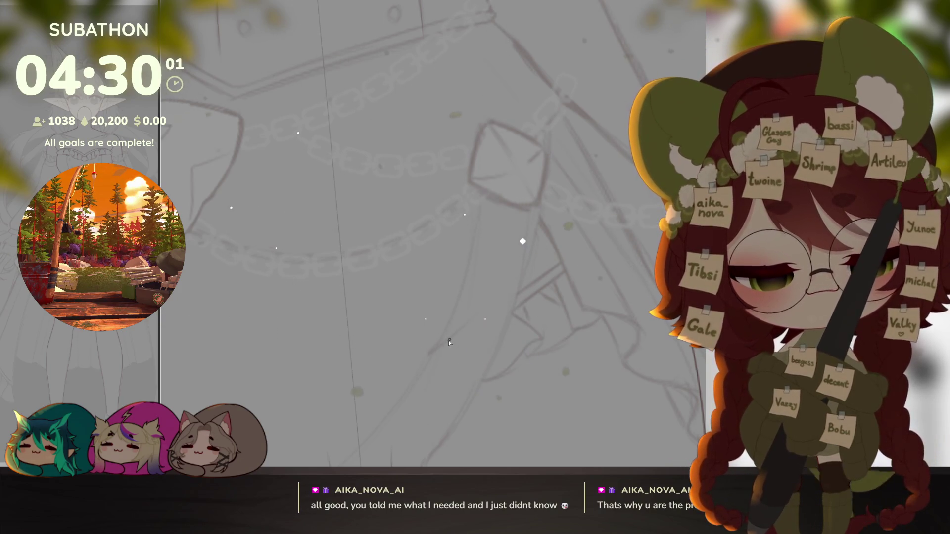
Step: Sketch a curved ruffle edge with a hooked end and diagonal fold lines beneath the skirt bow
left_click_drag(446, 341, 587, 245)
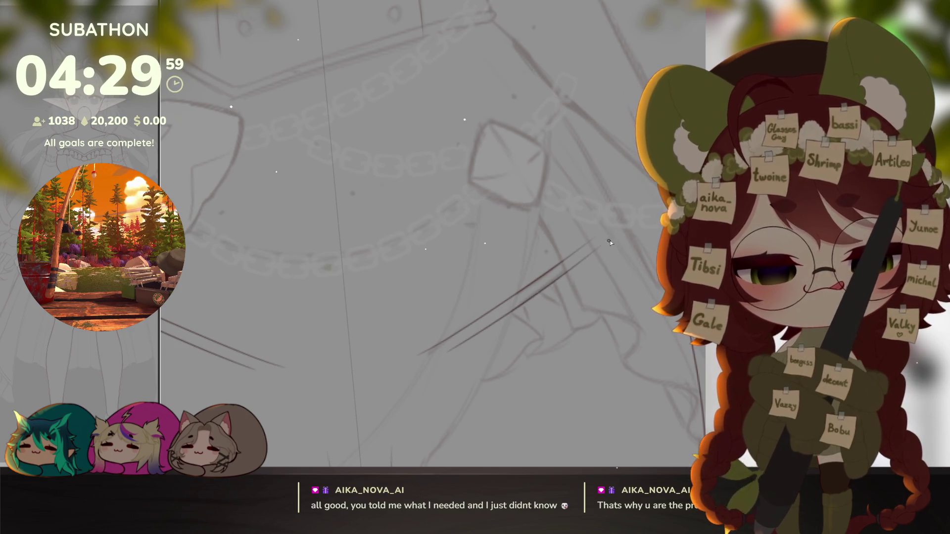
scroll(545, 321, "up", 2)
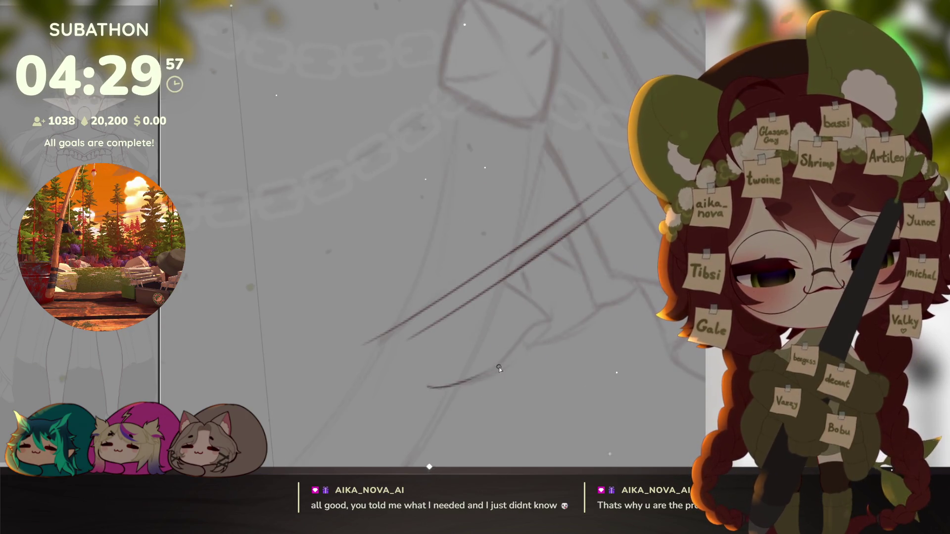
left_click_drag(420, 388, 499, 360)
mouse_move(550, 327)
left_mouse_down()
mouse_move(542, 345)
mouse_move(600, 310)
left_mouse_up()
mouse_move(570, 238)
left_mouse_down()
mouse_move(594, 306)
mouse_move(657, 267)
left_mouse_up()
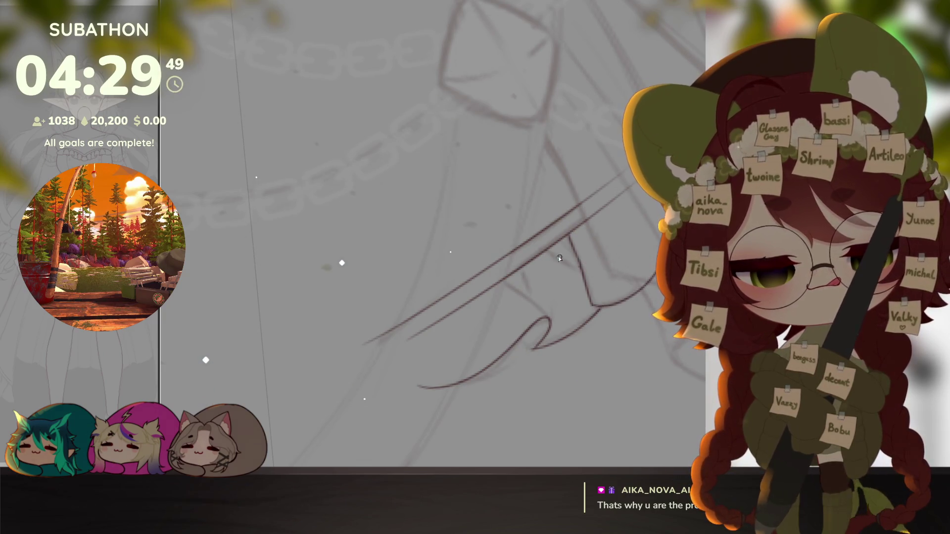
left_click_drag(545, 252, 579, 266)
mouse_move(549, 318)
left_mouse_down()
mouse_move(506, 282)
mouse_move(531, 299)
left_mouse_up()
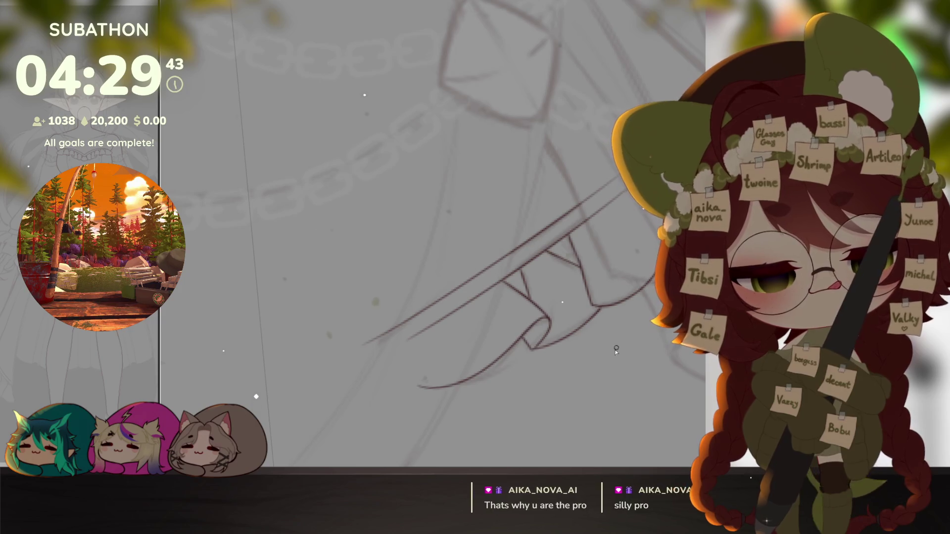
scroll(522, 336, "down", 5)
scroll(581, 338, "down", 3)
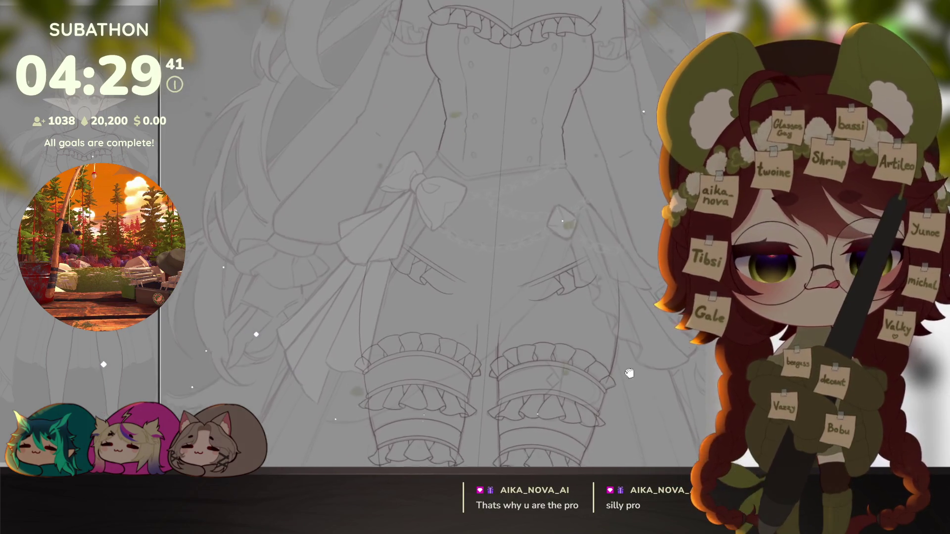
scroll(642, 355, "down", 5)
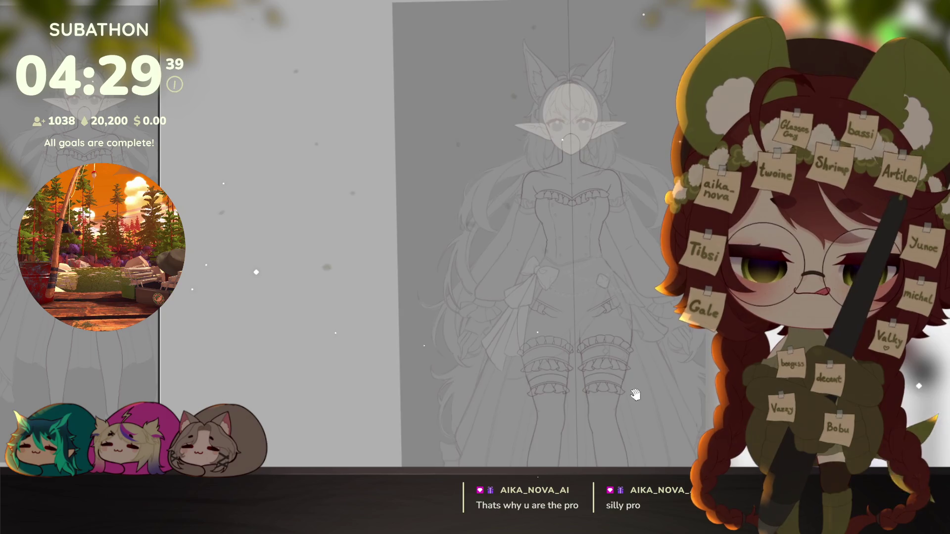
Step: Hide the hair, dress and face sketch layers, leaving the base body and stocking ruffles
left_click_drag(626, 355, 627, 327)
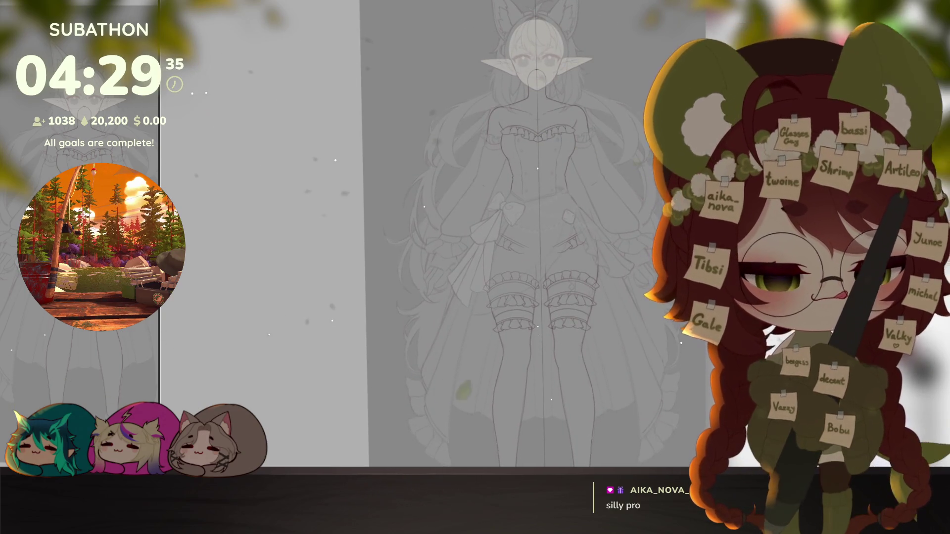
key("alt+click")
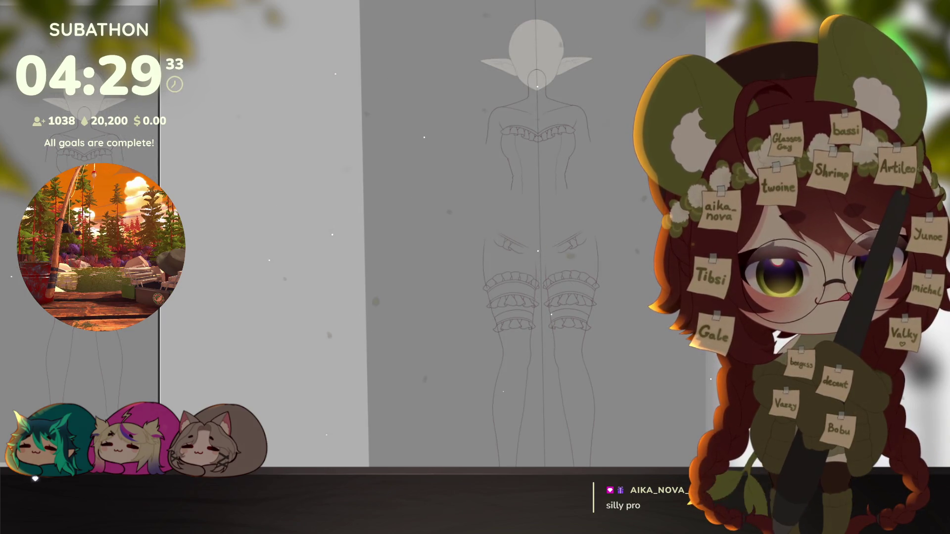
scroll(520, 290, "up", 6)
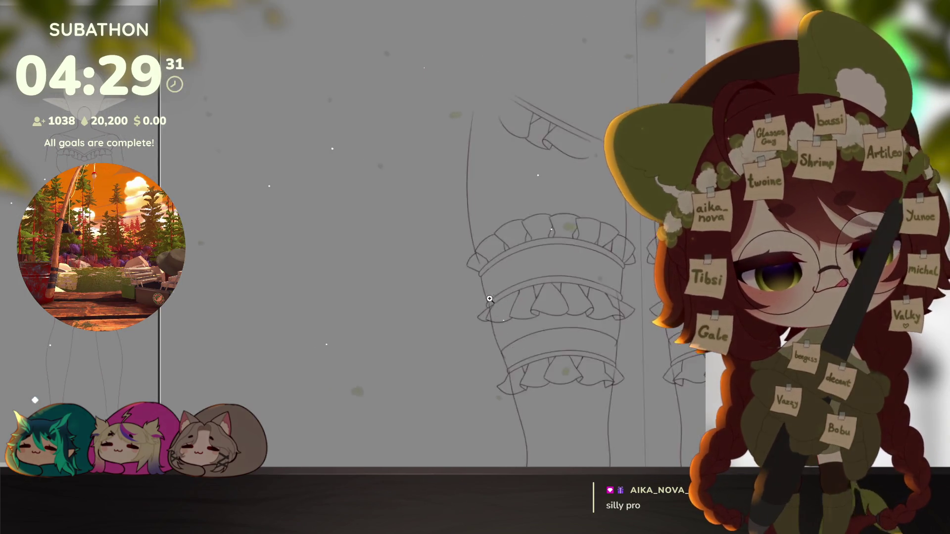
Step: Add a short curve on the leg ruffle, then reveal the hidden full sketch layer again
left_click_drag(465, 210, 488, 231)
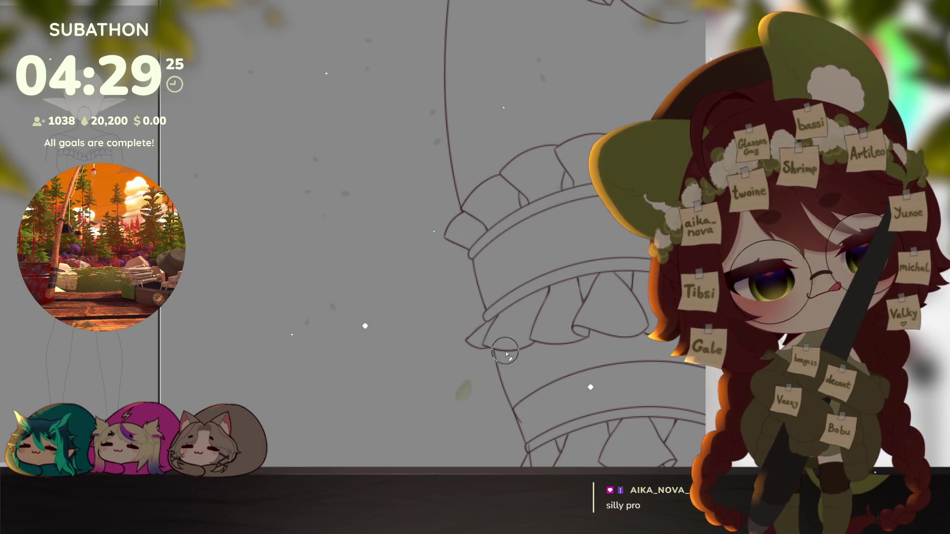
scroll(544, 438, "down", 3)
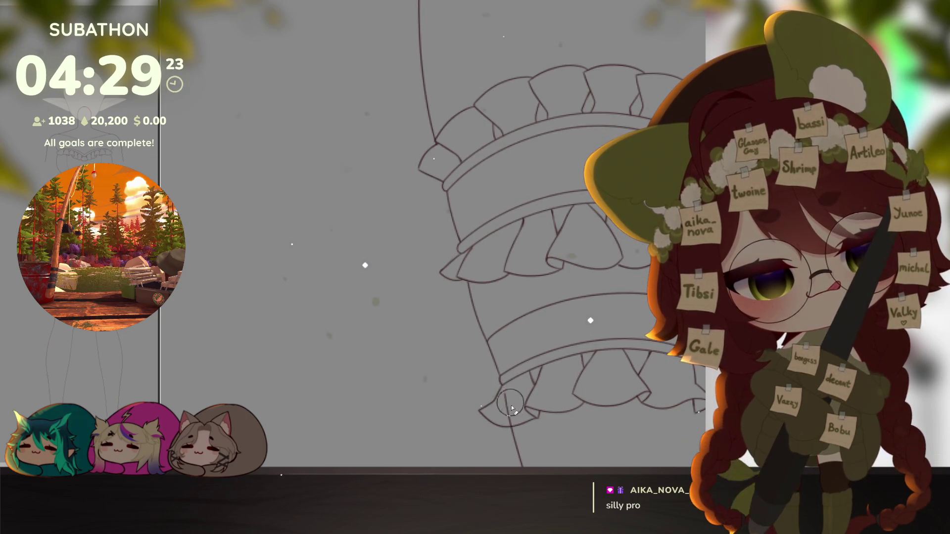
left_click_drag(631, 398, 625, 315)
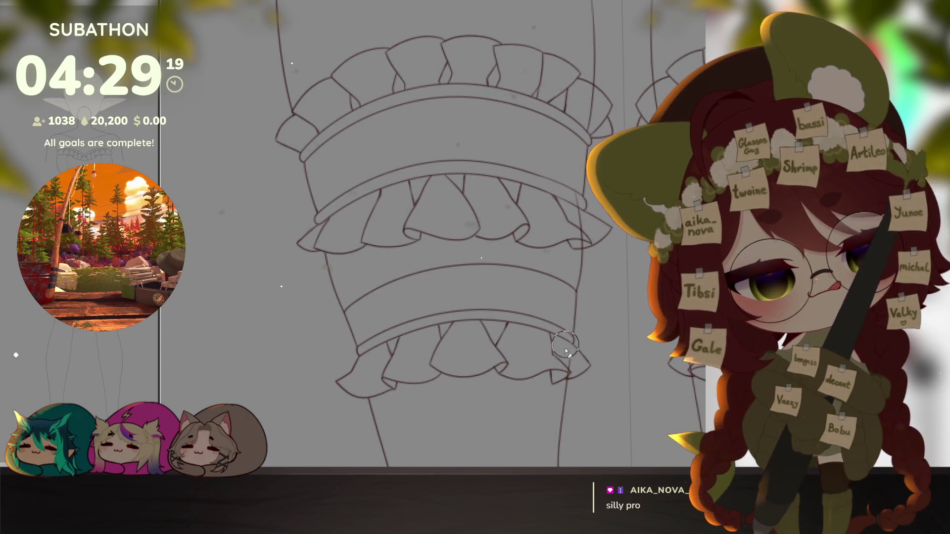
scroll(568, 372, "up", 3)
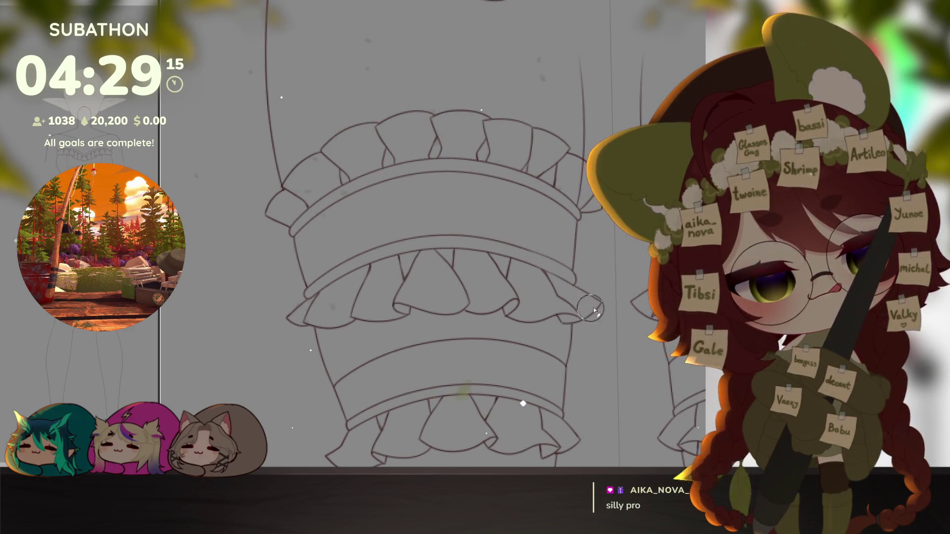
scroll(570, 318, "up", 3)
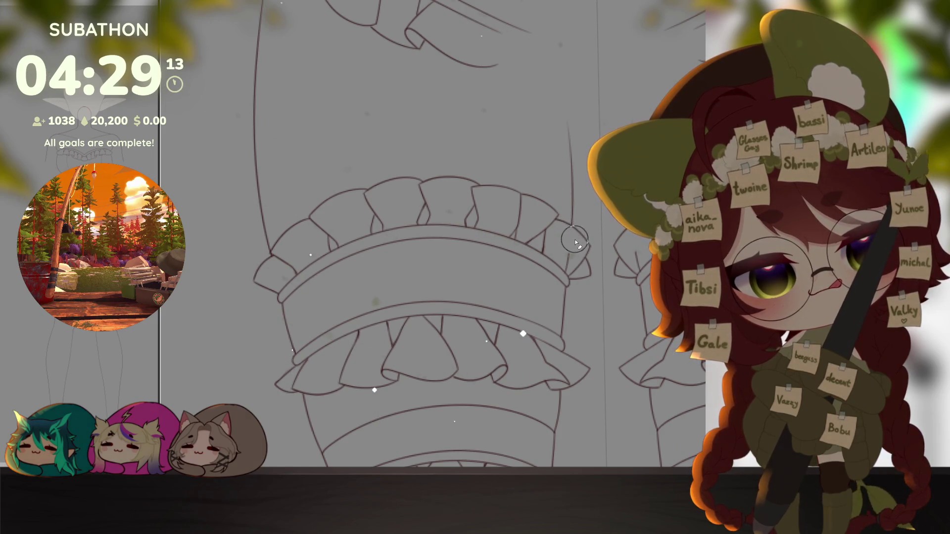
scroll(576, 242, "down", 3)
scroll(639, 371, "down", 4)
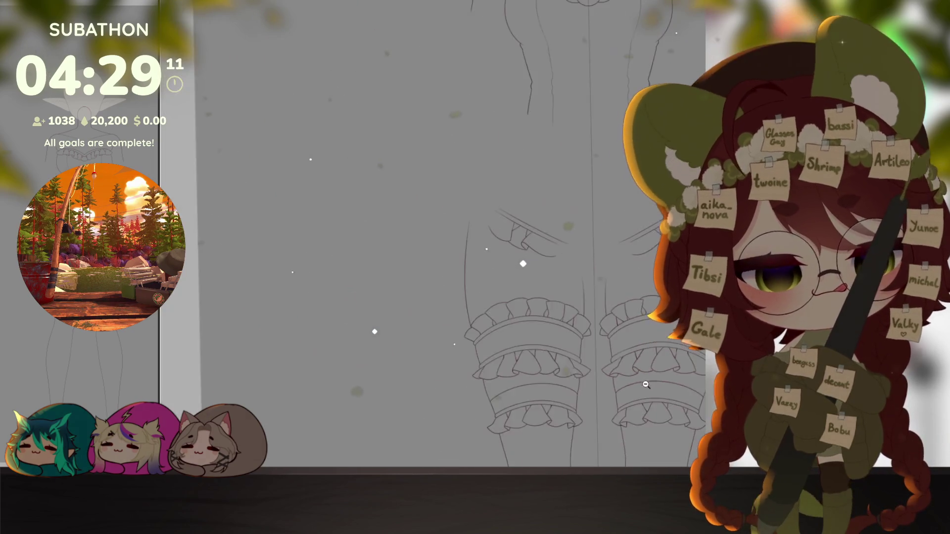
scroll(644, 381, "down", 3)
scroll(638, 381, "down", 3)
left_click_drag(639, 356, 633, 393)
scroll(493, 161, "up", 6)
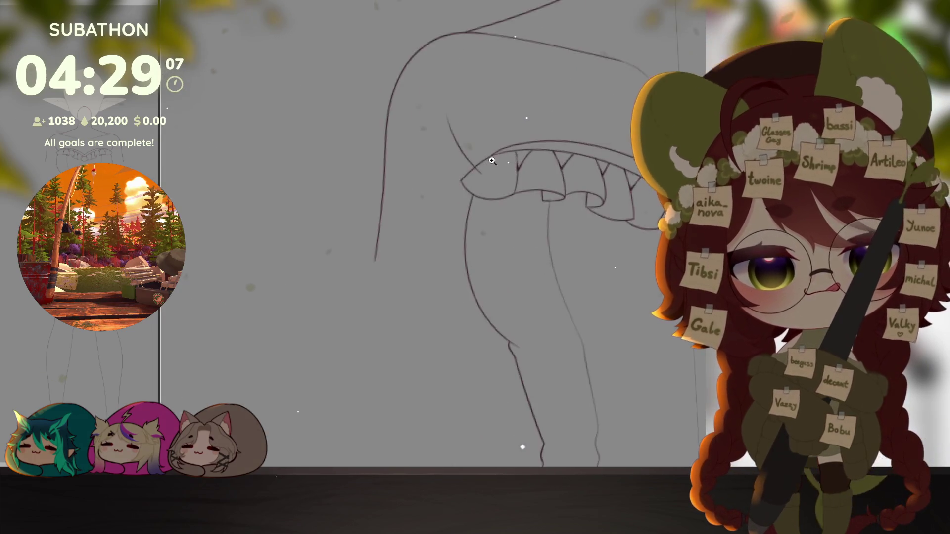
scroll(477, 160, "up", 2)
scroll(493, 187, "down", 5)
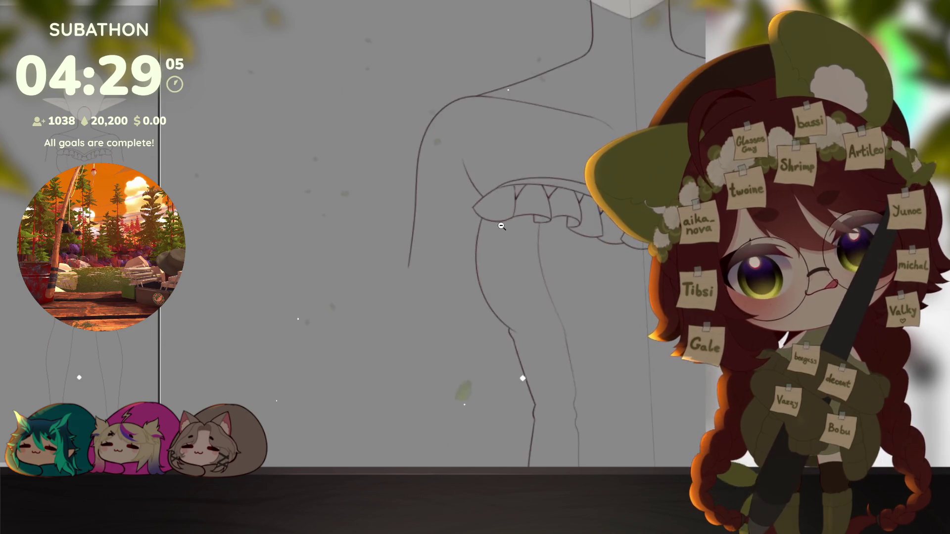
scroll(519, 215, "down", 3)
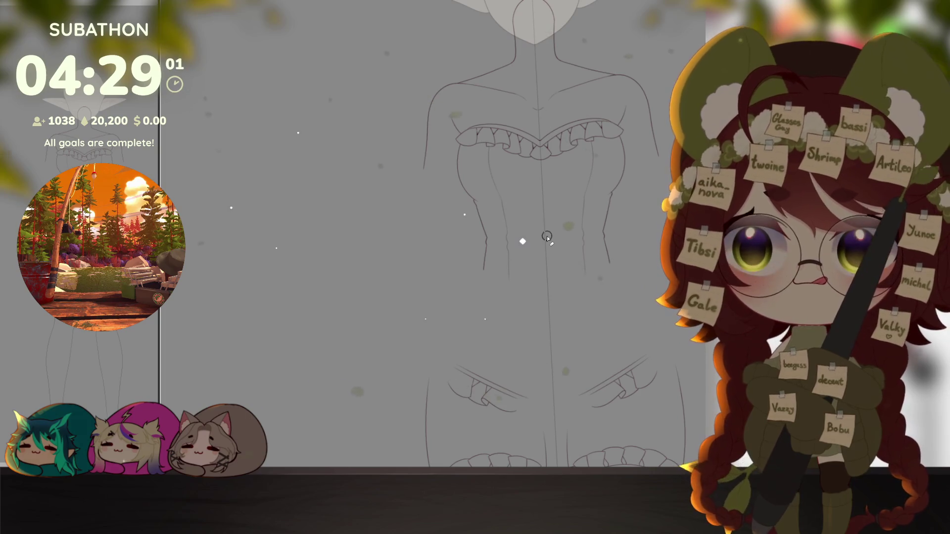
scroll(547, 236, "down", 5)
mouse_move(564, 267)
left_mouse_down()
mouse_move(631, 319)
mouse_move(616, 238)
left_mouse_up()
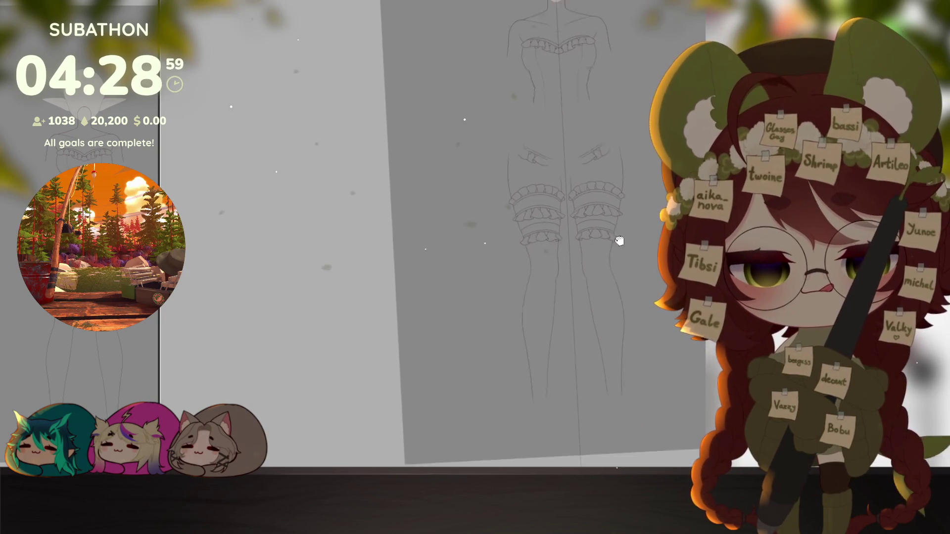
key("ctrl+z")
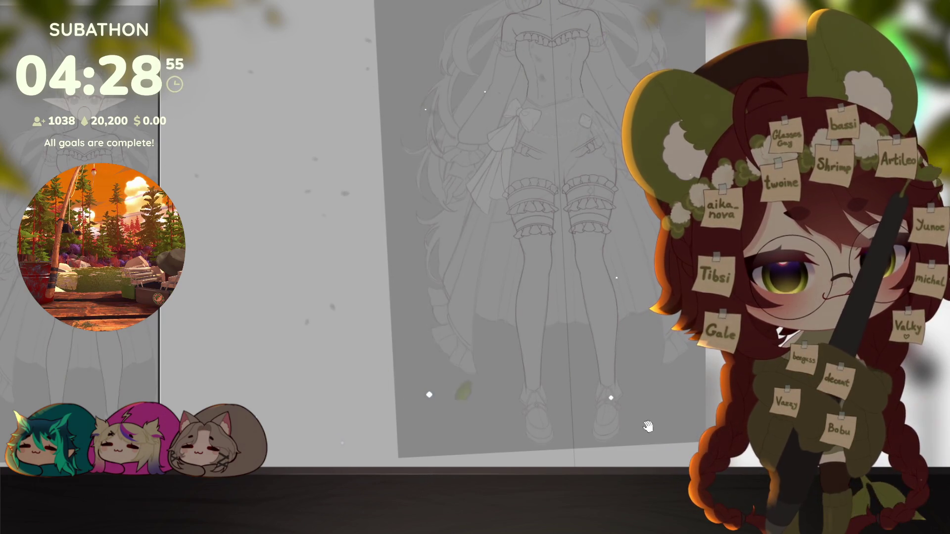
scroll(608, 299, "up", 6)
scroll(609, 300, "up", 4)
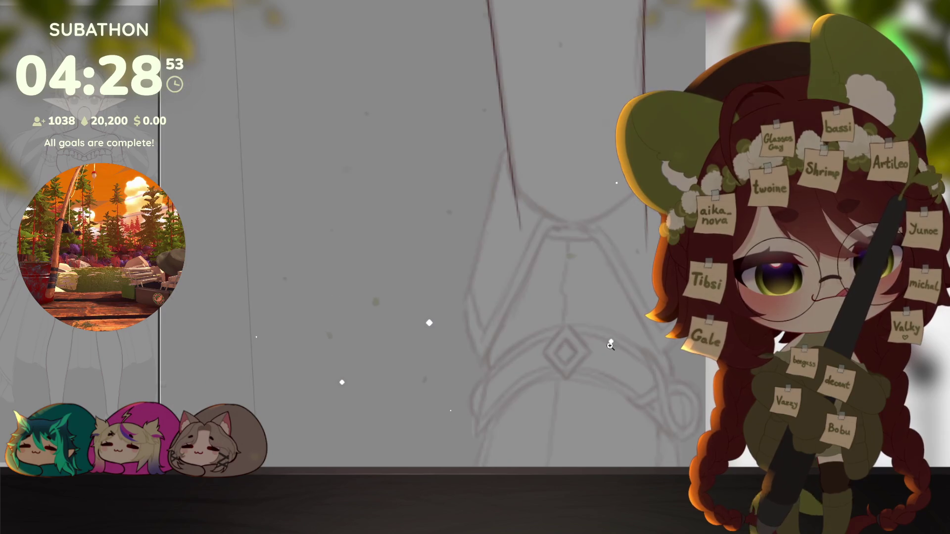
Step: Ink the shoe cuff's upper edge and close its outline, then reset the canvas upright
mouse_move(512, 208)
left_mouse_down()
mouse_move(504, 160)
mouse_move(463, 293)
mouse_move(478, 347)
left_mouse_up()
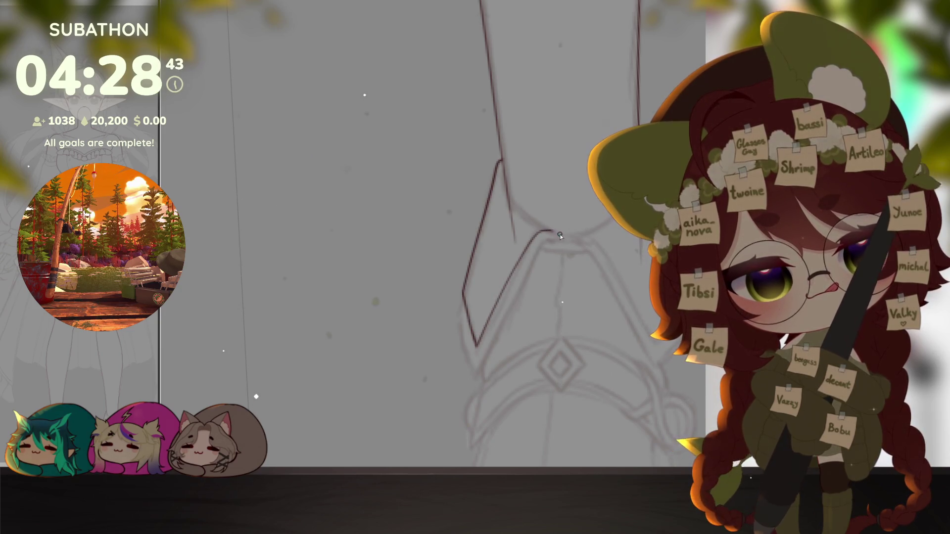
mouse_move(550, 241)
left_mouse_down()
mouse_move(478, 372)
mouse_move(461, 293)
left_mouse_up()
left_click_drag(573, 354, 549, 386)
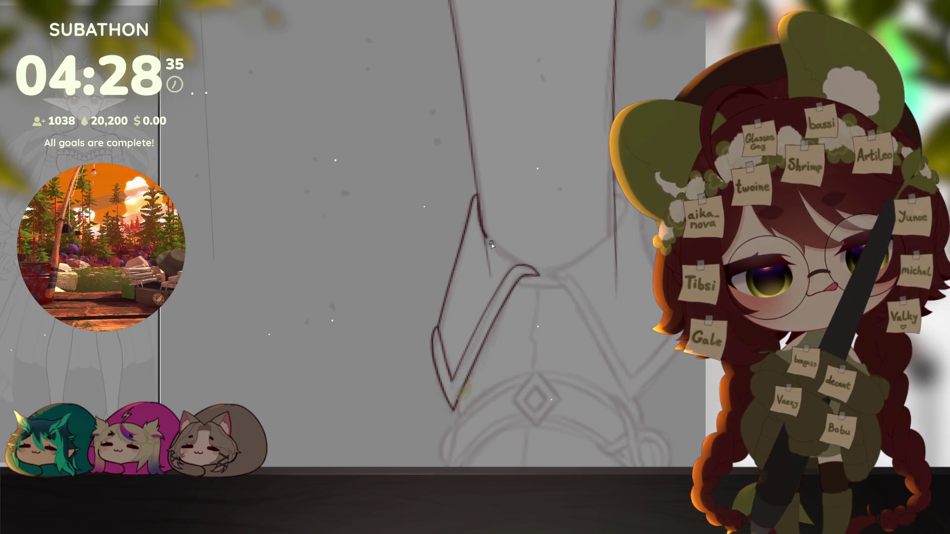
mouse_move(607, 359)
left_mouse_down()
mouse_move(541, 361)
mouse_move(564, 334)
left_mouse_up()
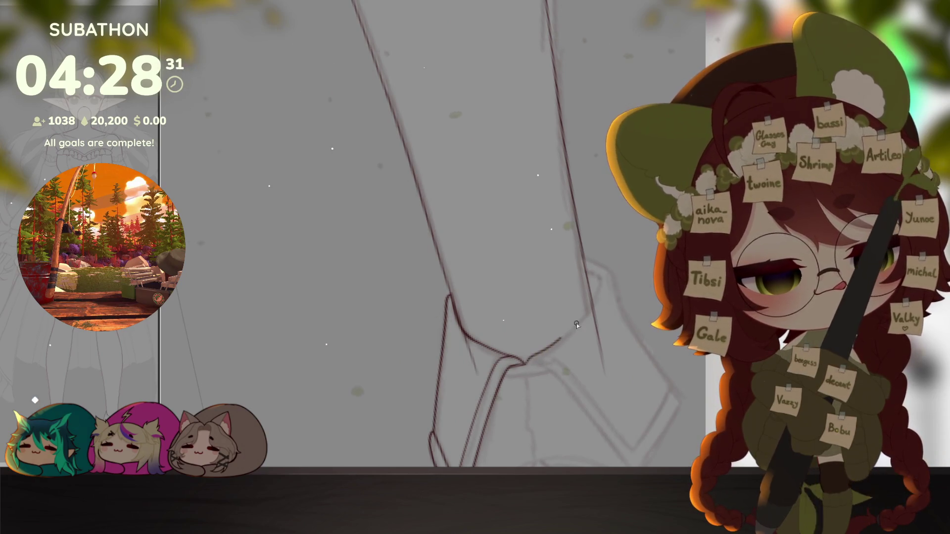
mouse_move(615, 304)
left_mouse_down()
mouse_move(591, 282)
mouse_move(585, 258)
left_mouse_up()
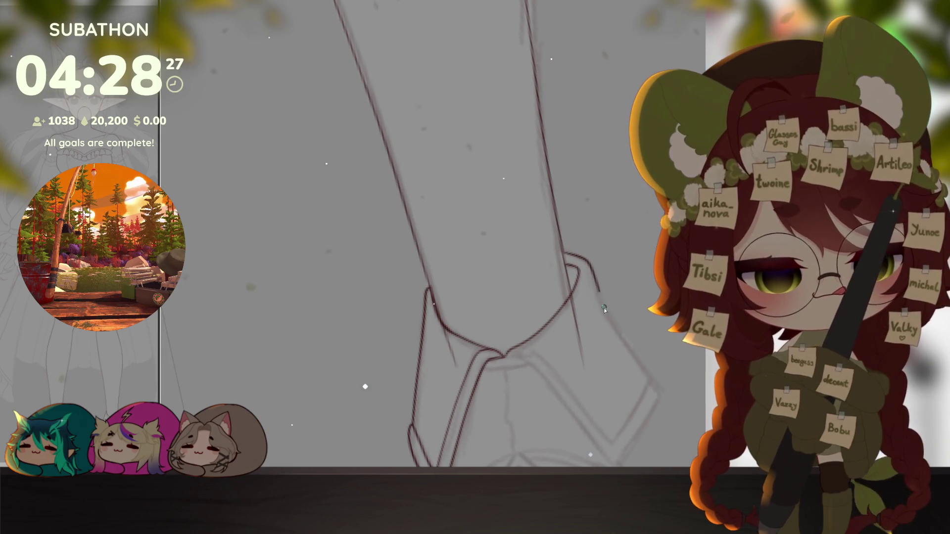
left_click_drag(573, 395, 543, 339)
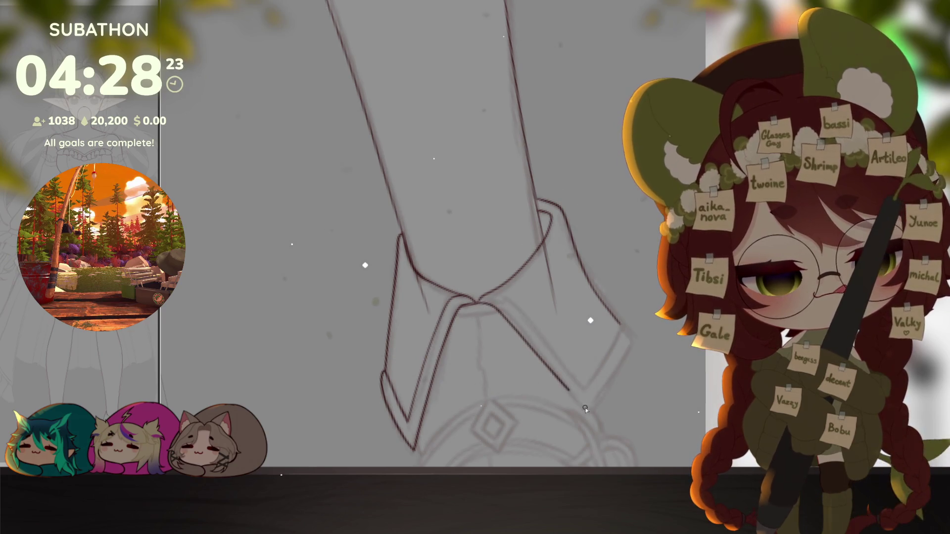
left_click_drag(587, 408, 634, 340)
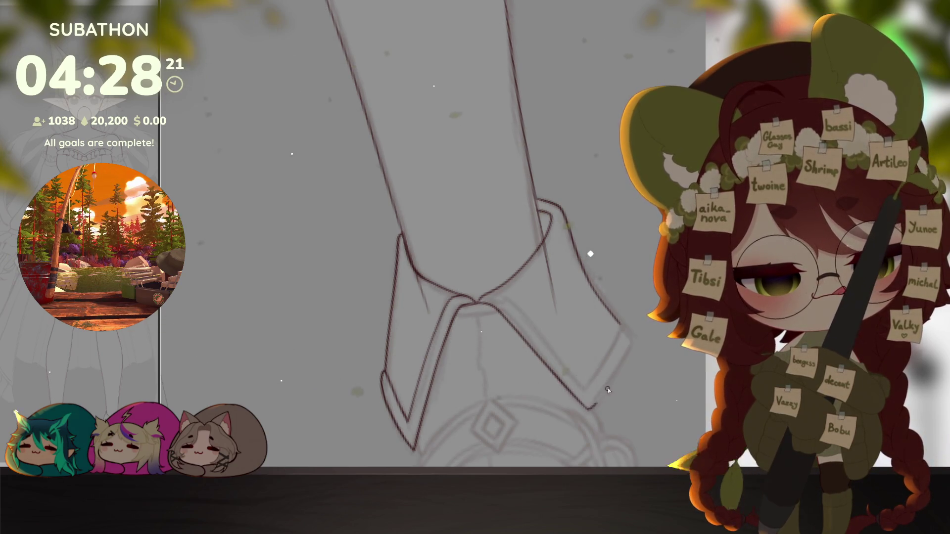
key("Escape")
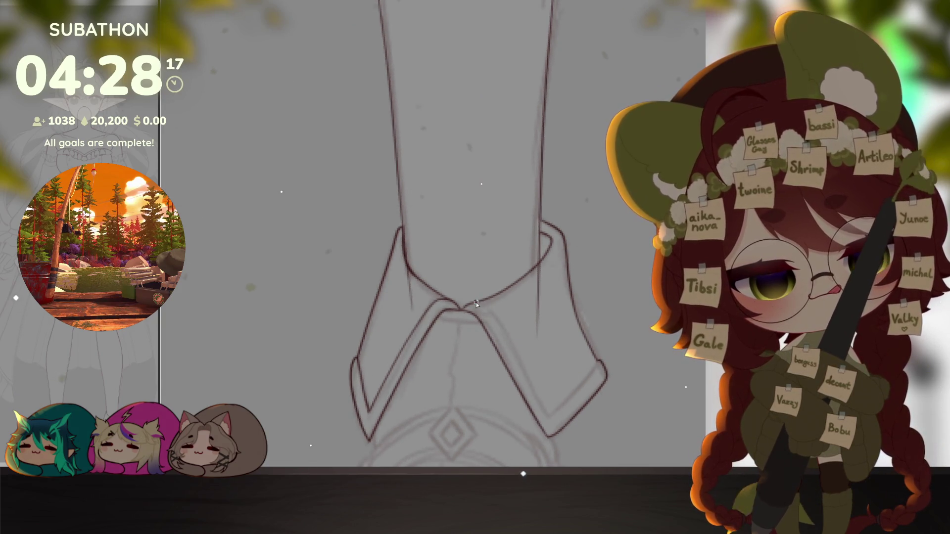
Step: Ink the lower edge of the folded cuff and review it with the strap
left_click_drag(486, 306, 517, 354)
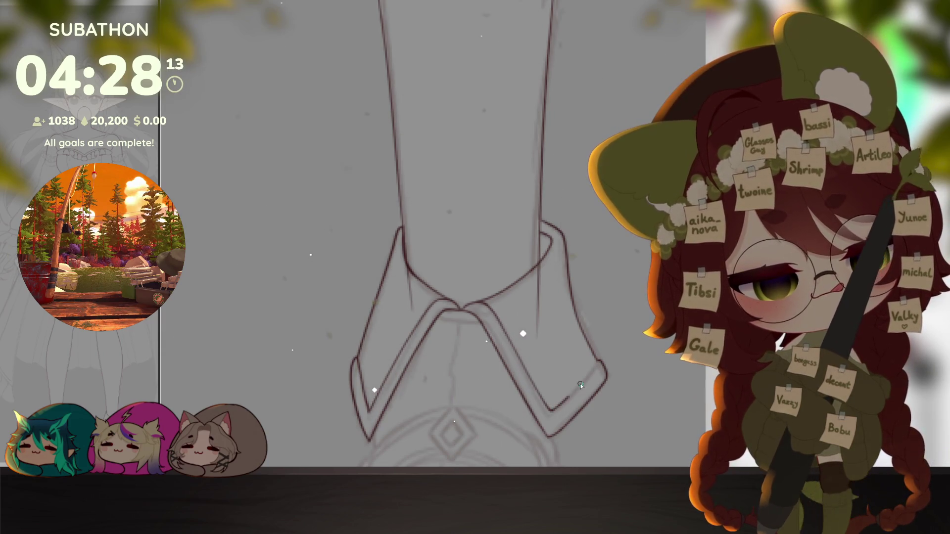
scroll(621, 388, "down", 3)
left_click_drag(520, 224, 547, 302)
scroll(475, 236, "up", 3)
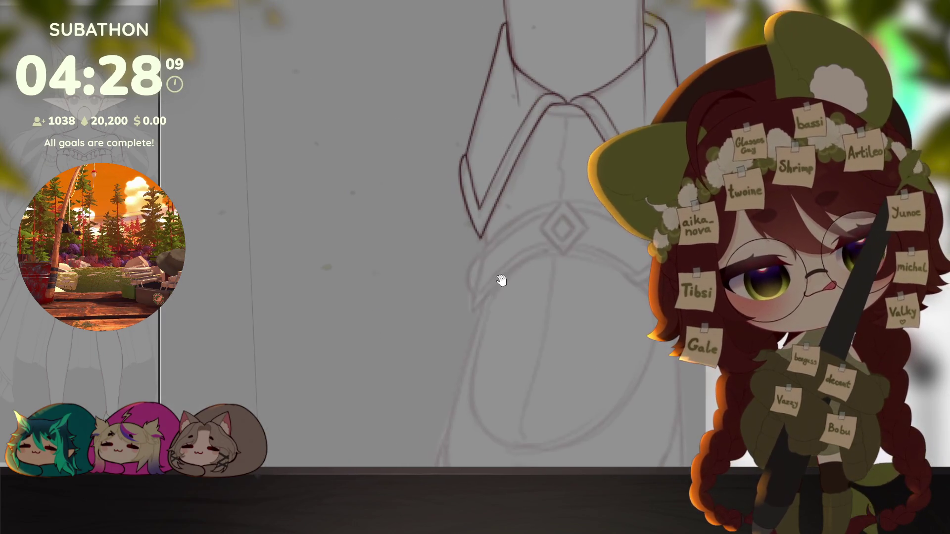
scroll(564, 349, "up", 2)
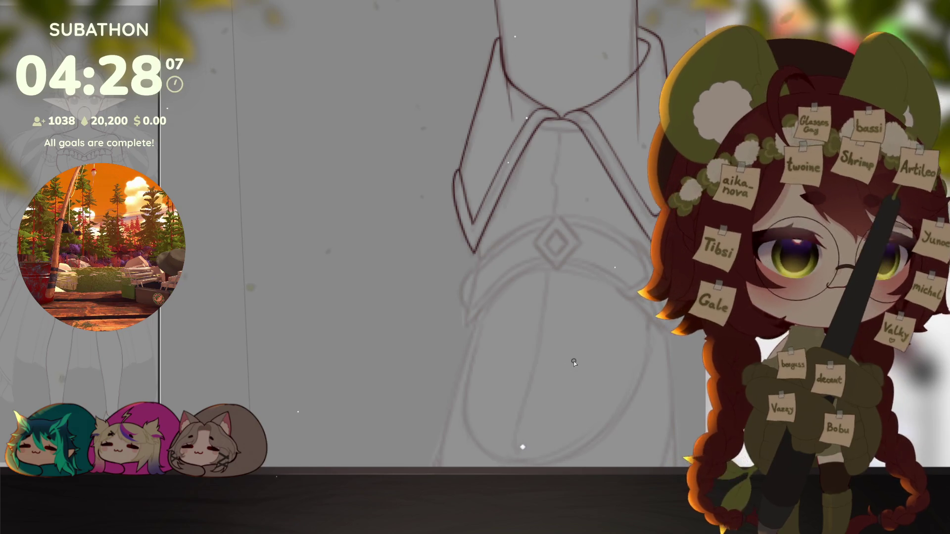
left_click_drag(513, 296, 408, 302)
left_click_drag(502, 140, 492, 259)
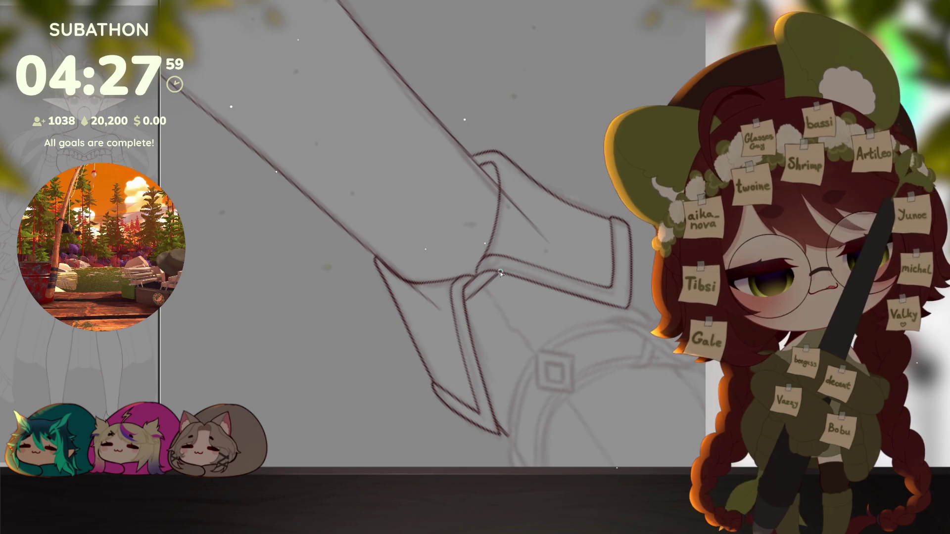
Step: Extend the line from the cuff tip and ink the shoe strap's outer and inner curves
left_click_drag(516, 265, 416, 112)
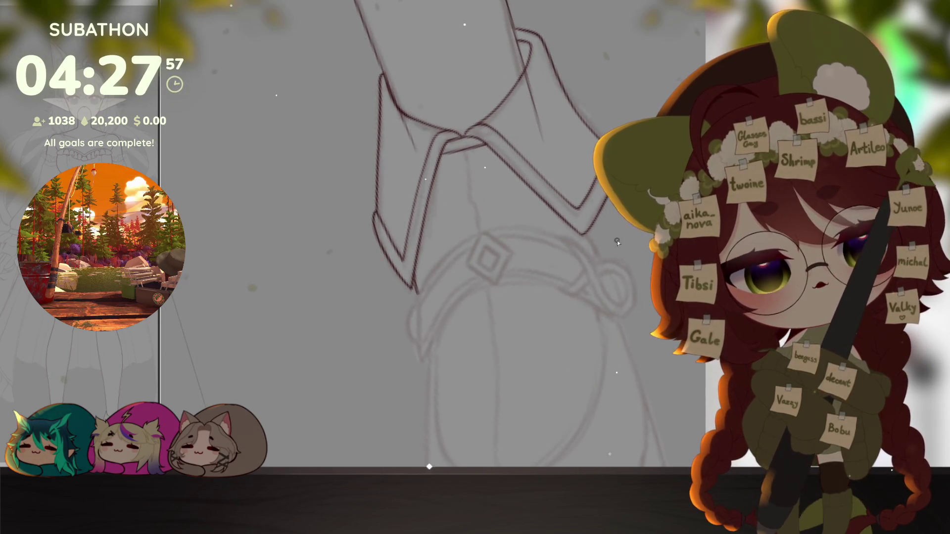
left_click_drag(438, 281, 479, 326)
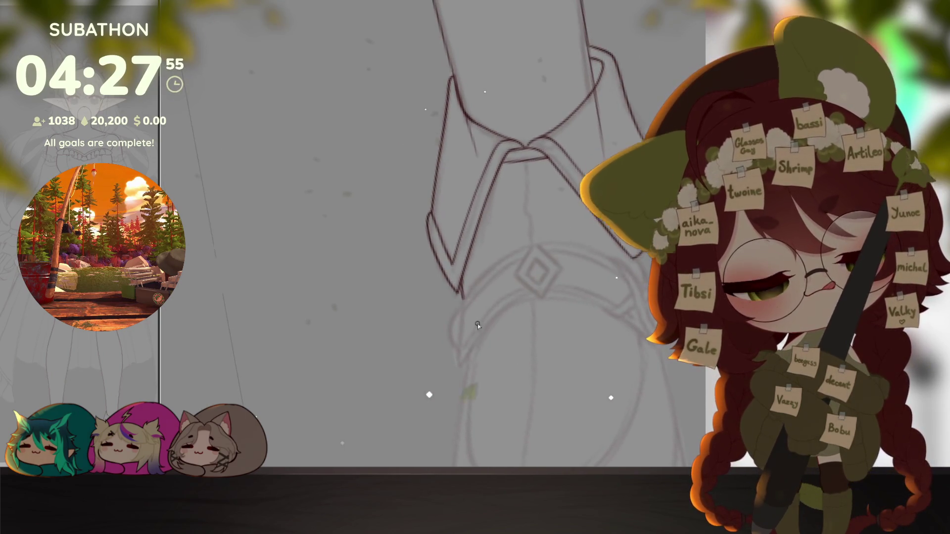
mouse_move(461, 294)
left_mouse_down()
mouse_move(458, 350)
mouse_move(483, 404)
left_mouse_up()
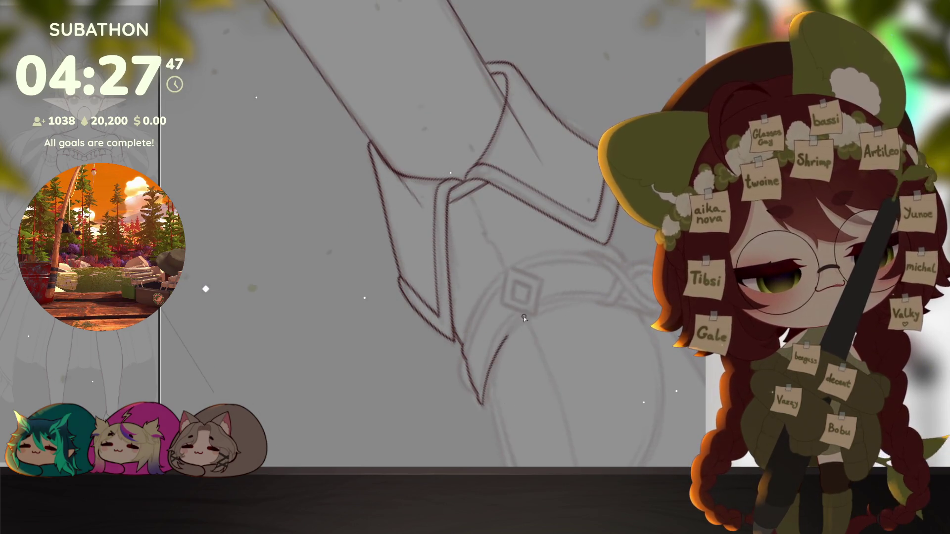
left_click_drag(483, 404, 555, 346)
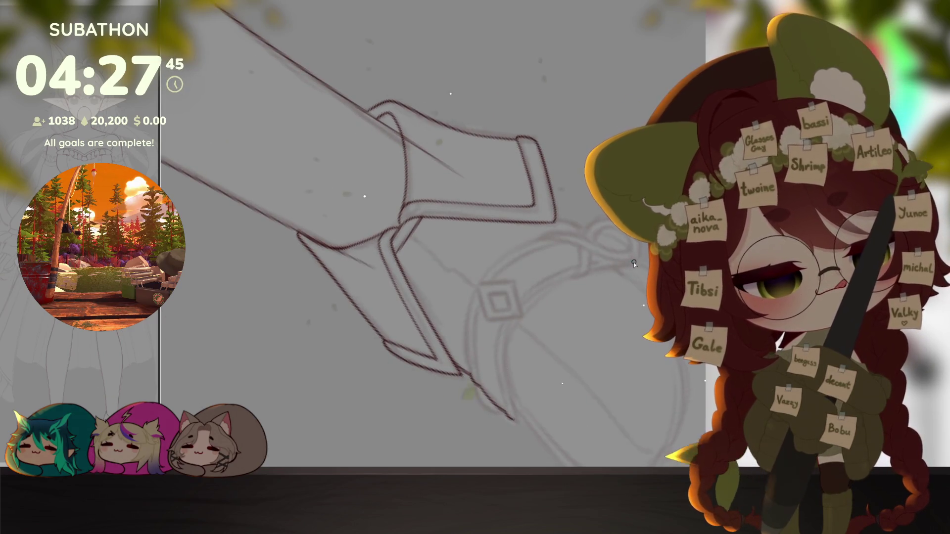
left_click_drag(633, 262, 514, 420)
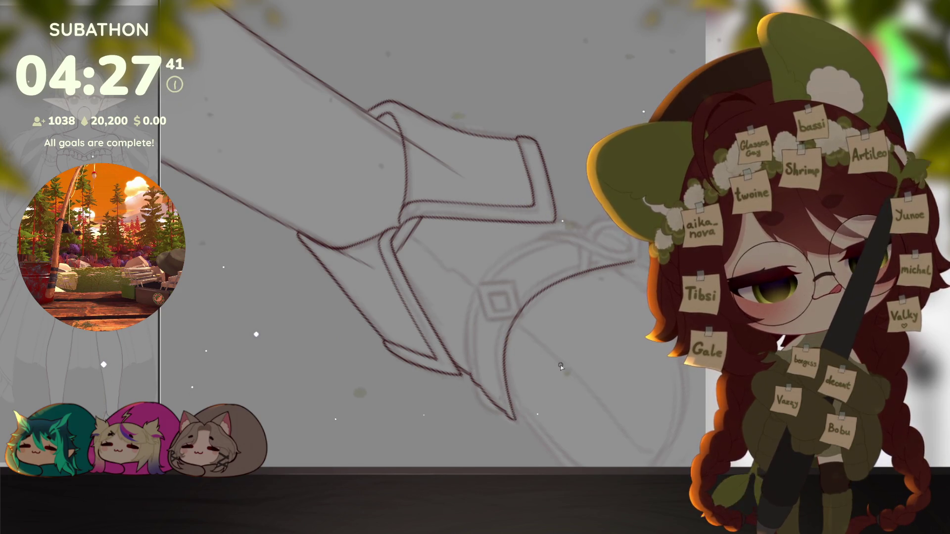
left_click_drag(505, 416, 495, 342)
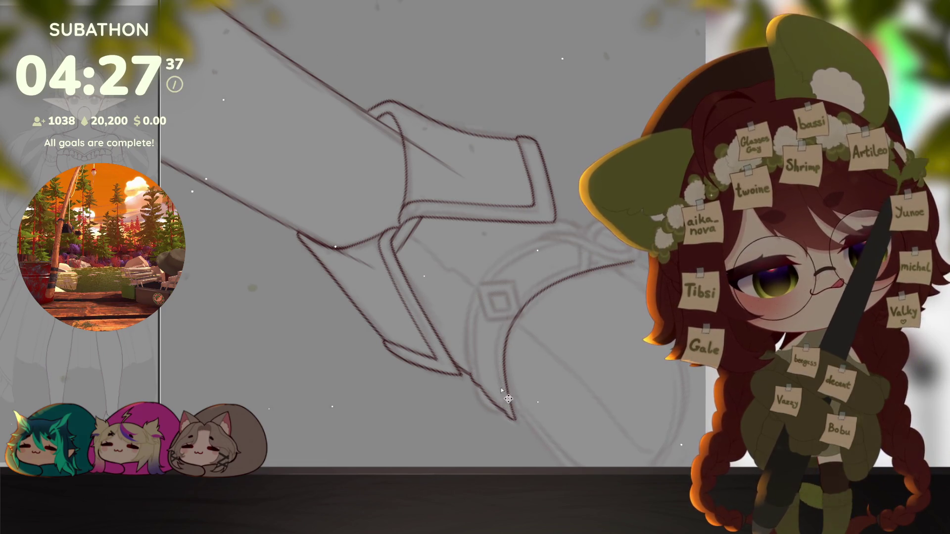
left_click_drag(497, 331, 615, 260)
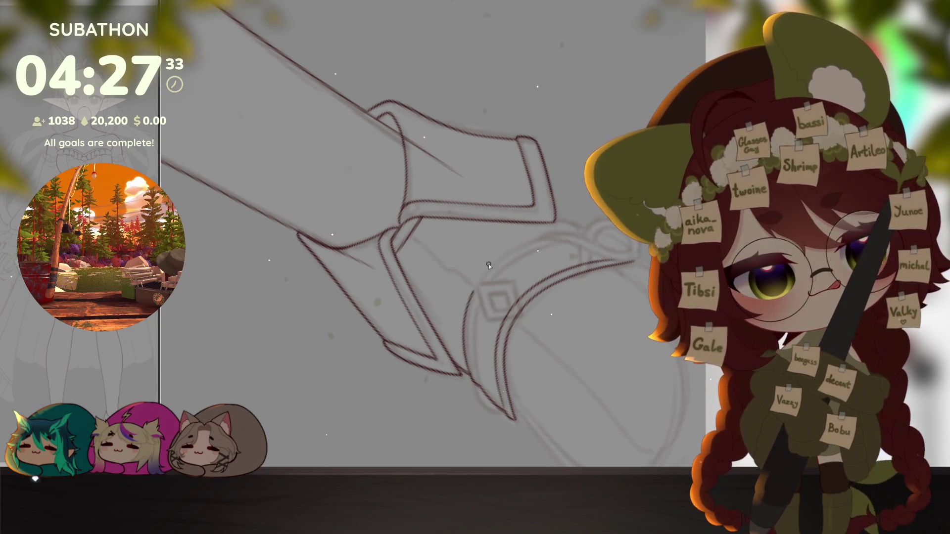
left_click_drag(476, 290, 553, 234)
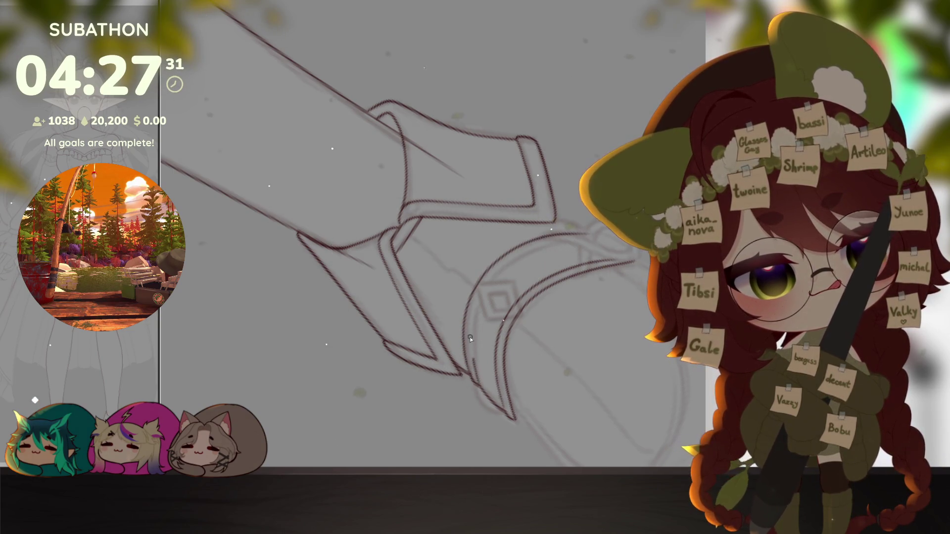
scroll(567, 346, "up", 3)
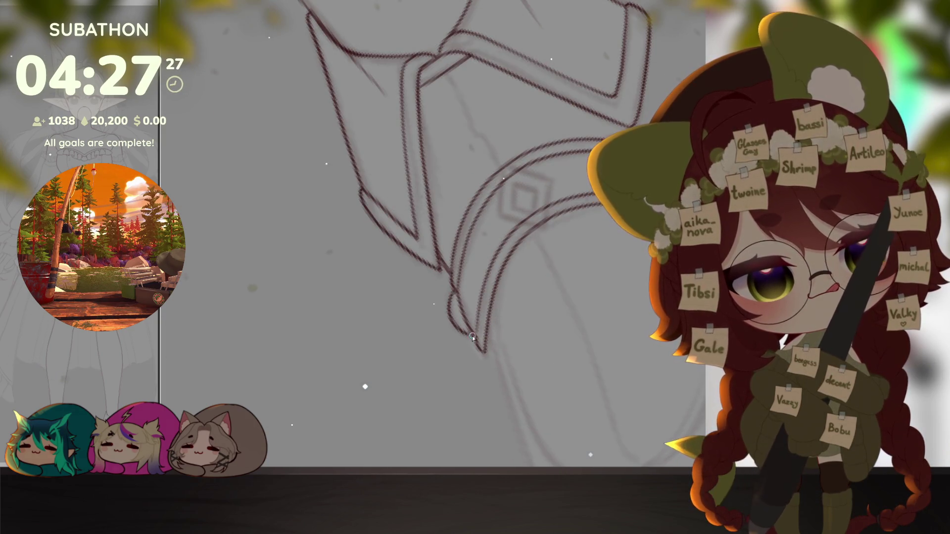
Step: Extend the dark hair strand line further down the canvas with two strokes
left_click_drag(453, 329, 561, 248)
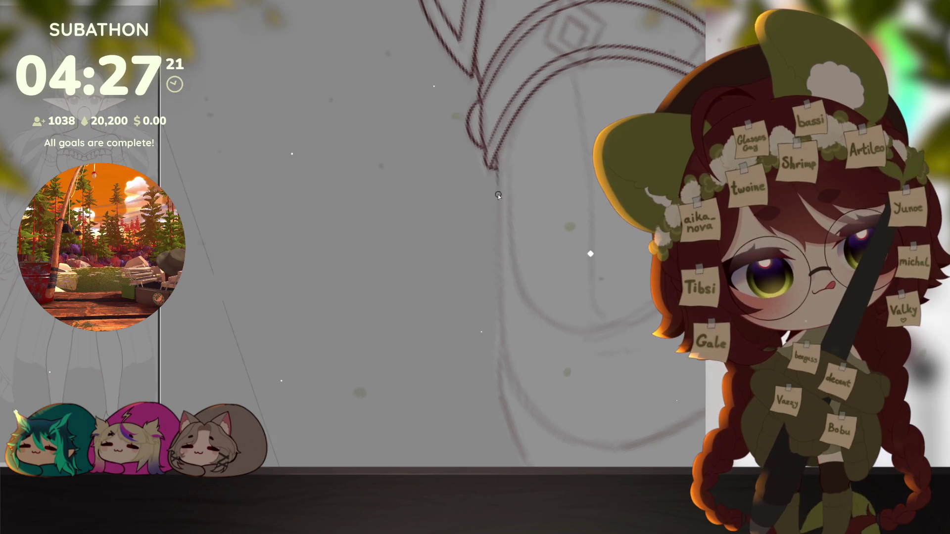
left_click_drag(490, 167, 498, 198)
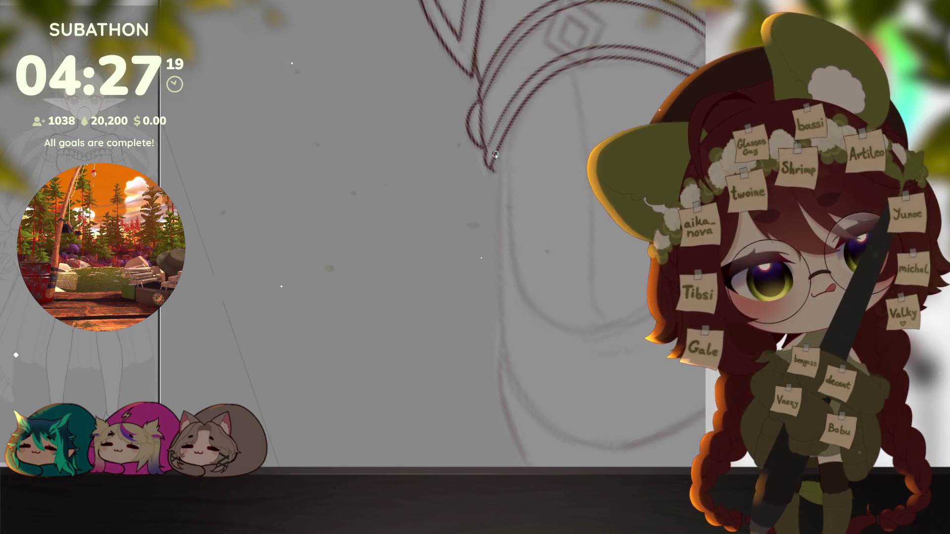
left_click_drag(497, 236, 499, 312)
scroll(558, 428, "down", 3)
Step: Ink the shoe's bottom and lower curves with a short stroke on its left curve
left_click_drag(519, 371, 626, 276)
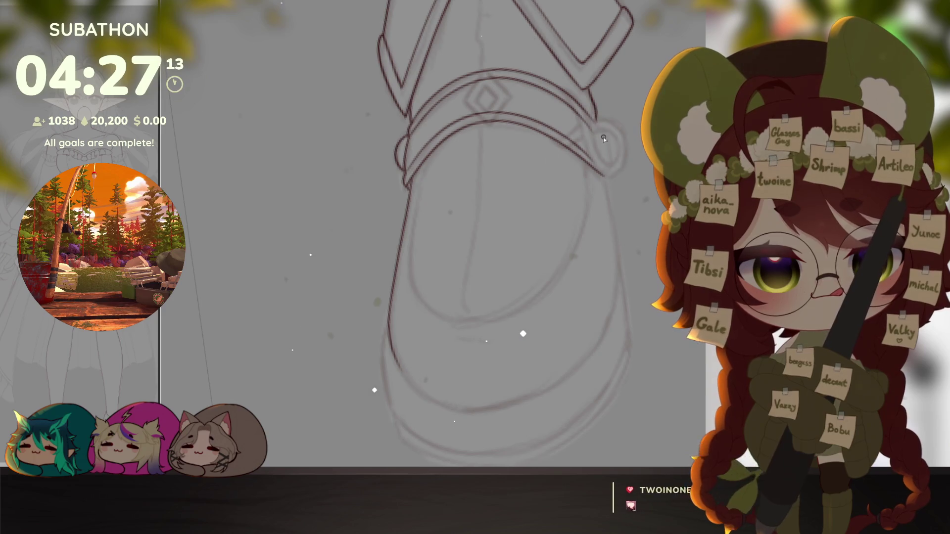
left_click_drag(602, 134, 587, 119)
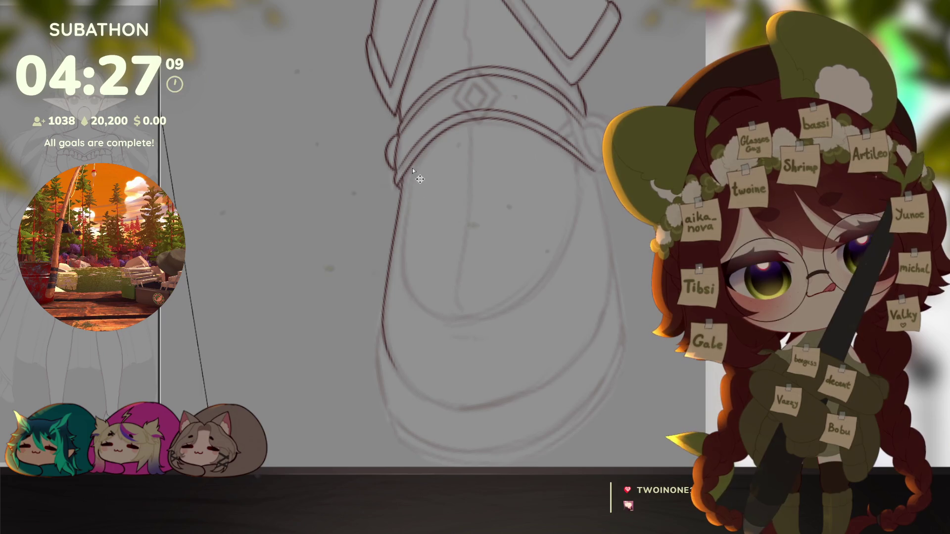
left_click_drag(438, 315, 545, 281)
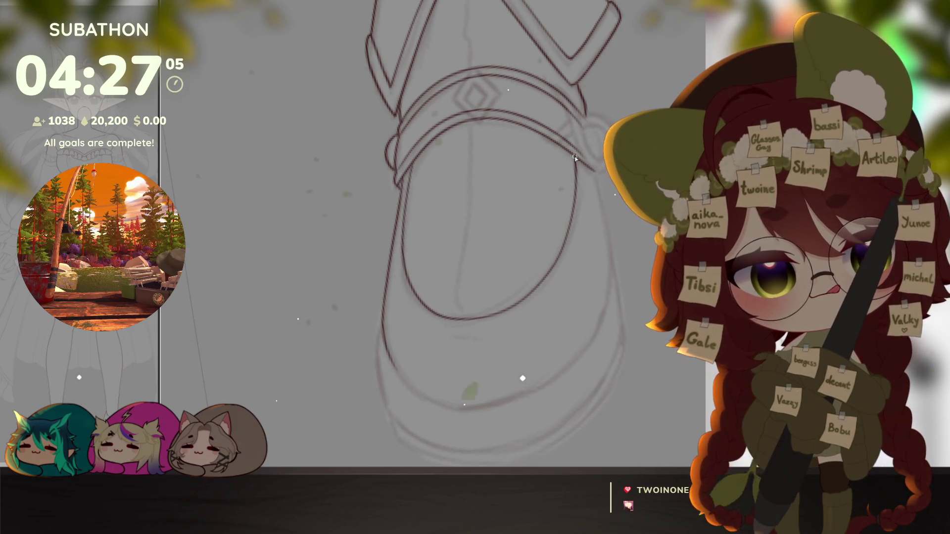
left_click_drag(532, 255, 532, 360)
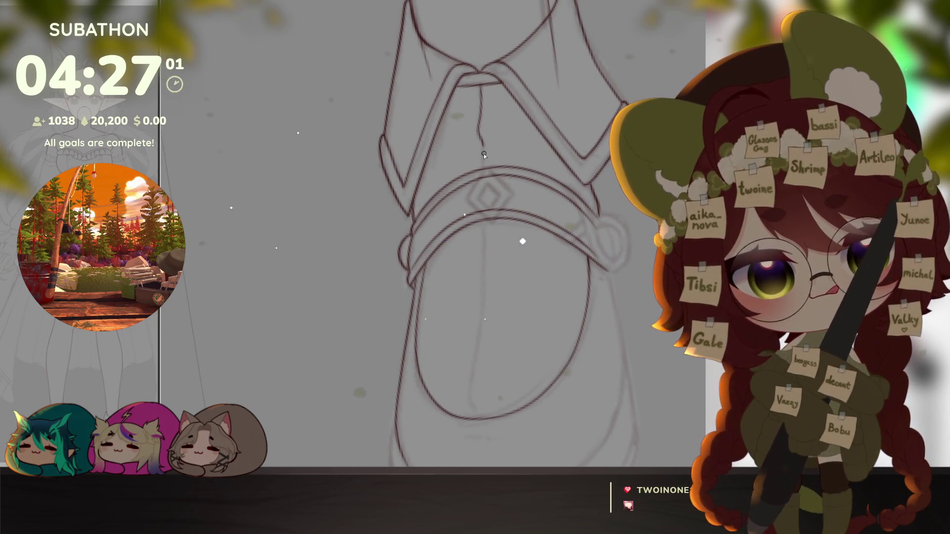
left_click_drag(502, 278, 503, 245)
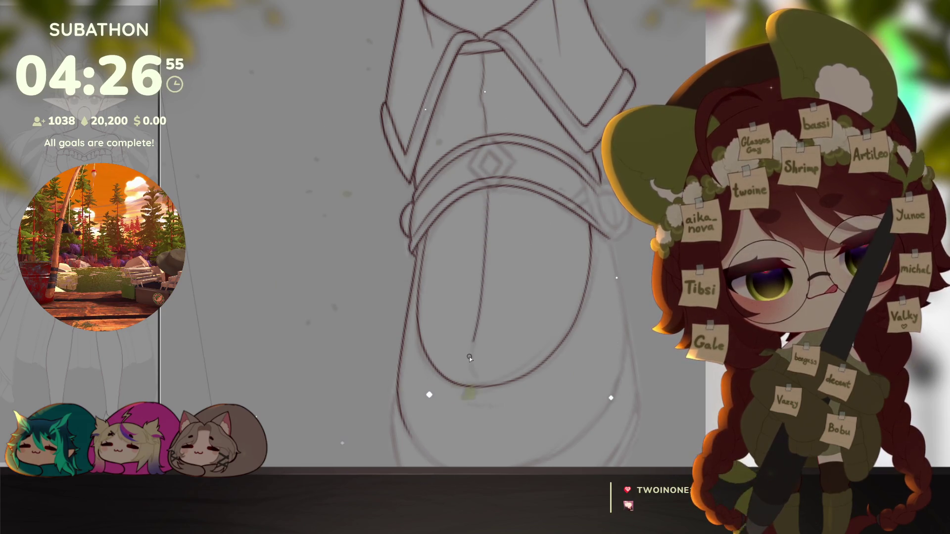
scroll(538, 376, "down", 4)
scroll(559, 357, "up", 6)
left_click_drag(369, 264, 623, 298)
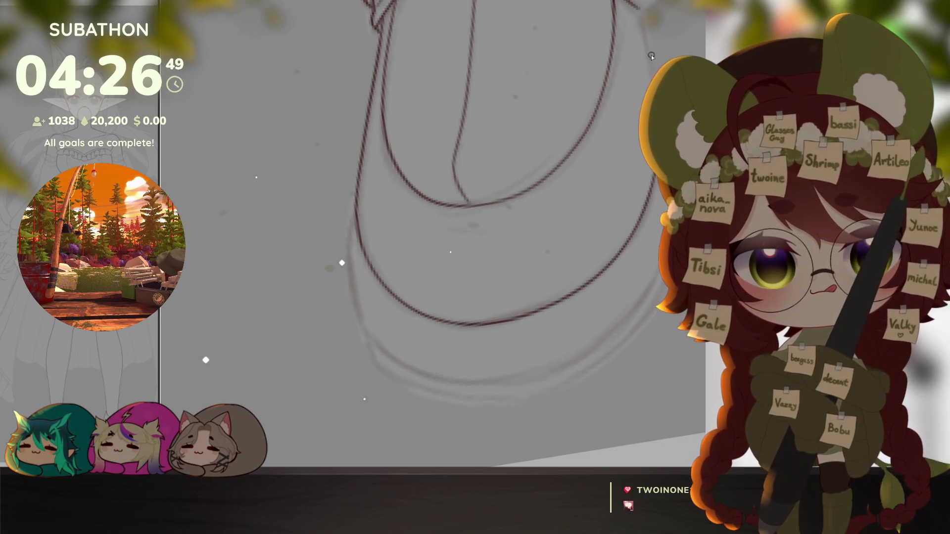
left_click_drag(355, 207, 350, 246)
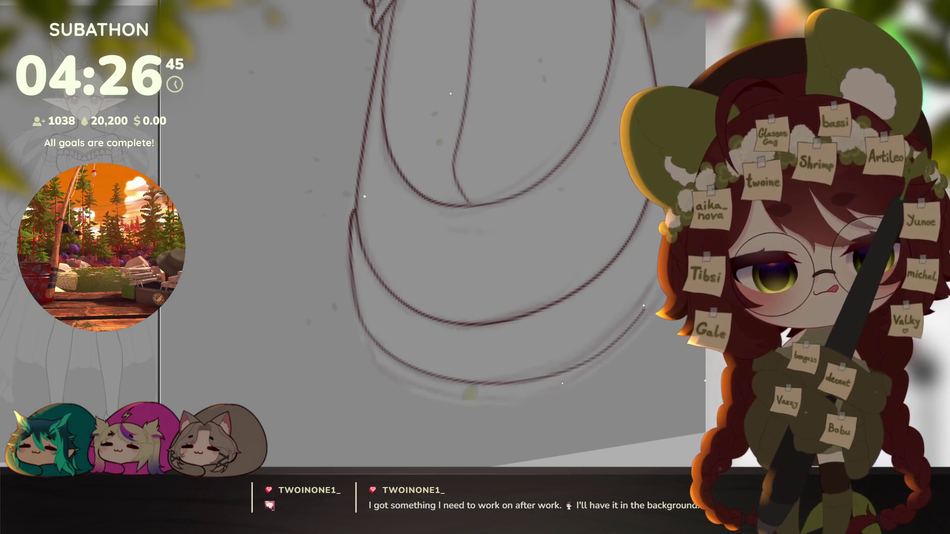
left_click_drag(614, 331, 584, 372)
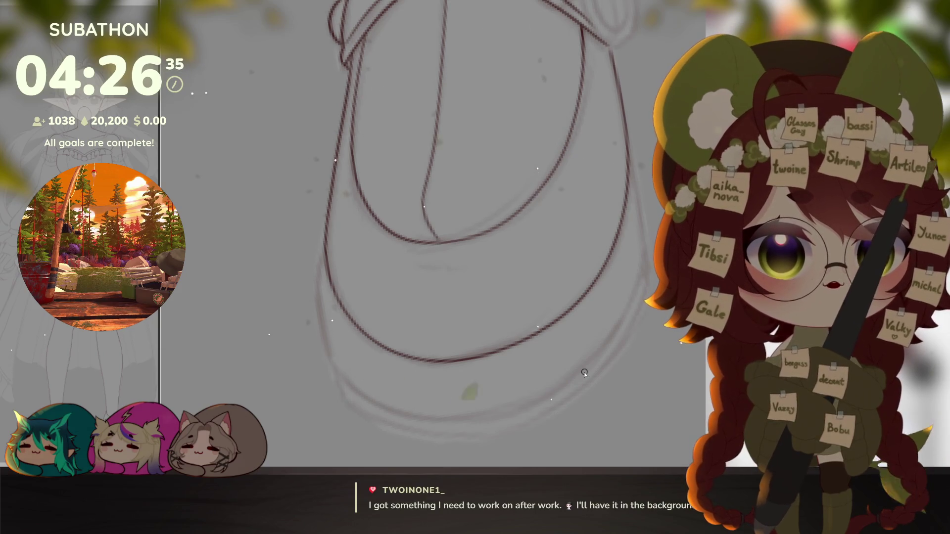
scroll(585, 372, "up", 1)
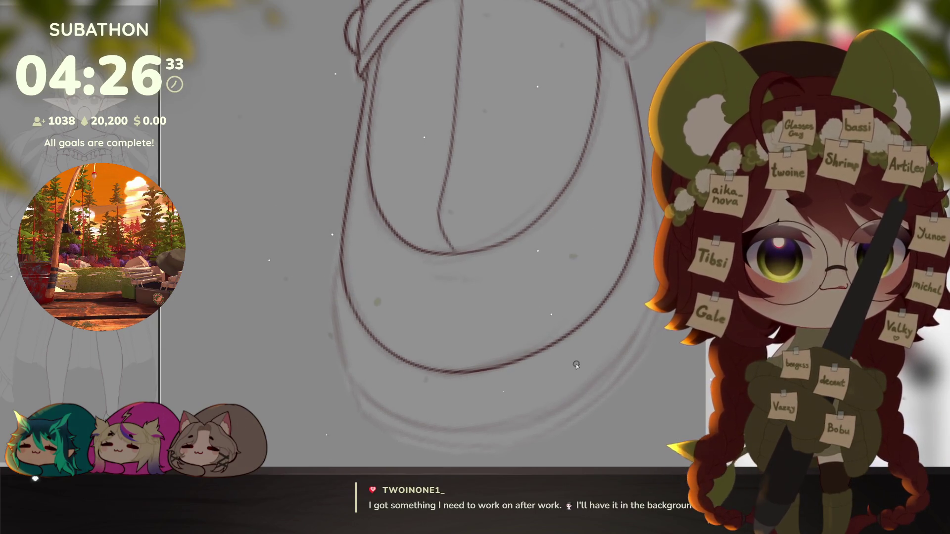
scroll(573, 338, "up", 1)
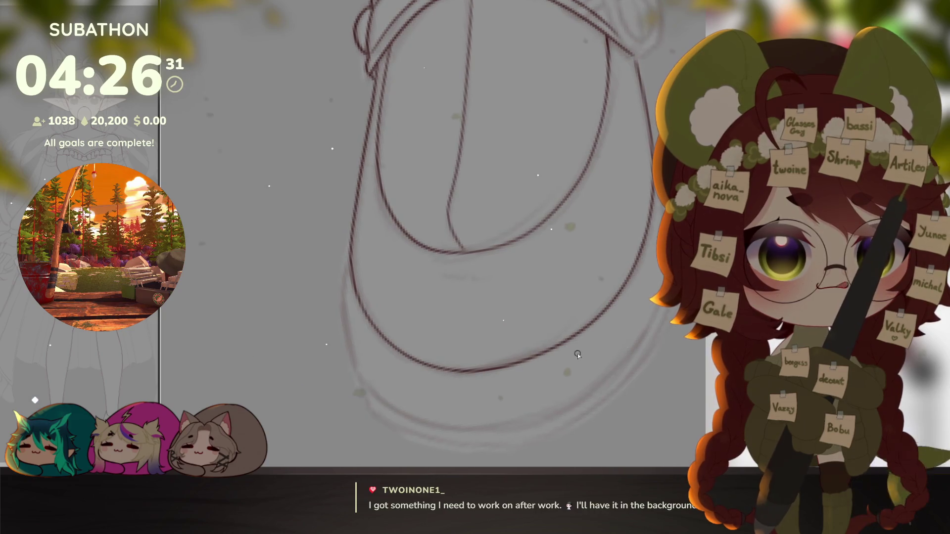
scroll(578, 354, "up", 1)
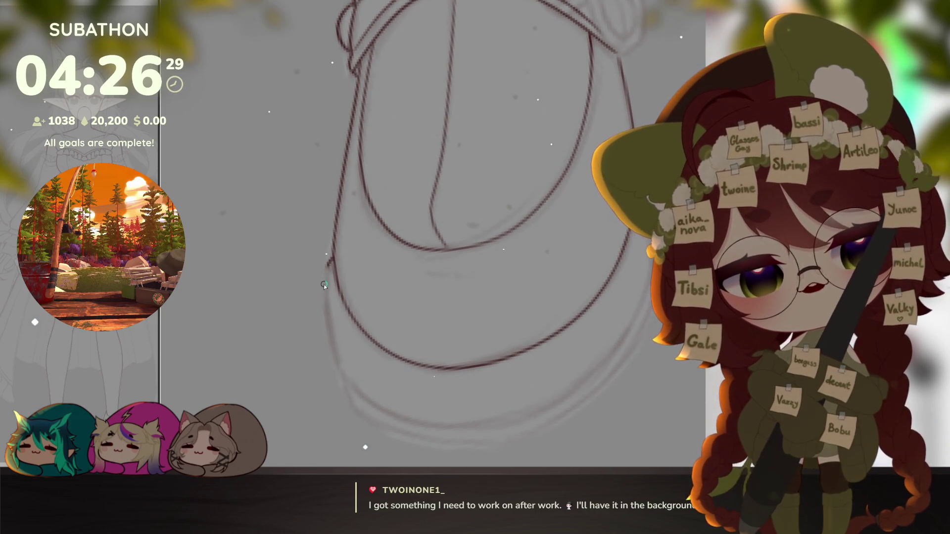
Step: Ink the shoe's left edge downward, then turn the view upright over the belt
left_click_drag(325, 264, 332, 349)
left_click_drag(343, 398, 333, 341)
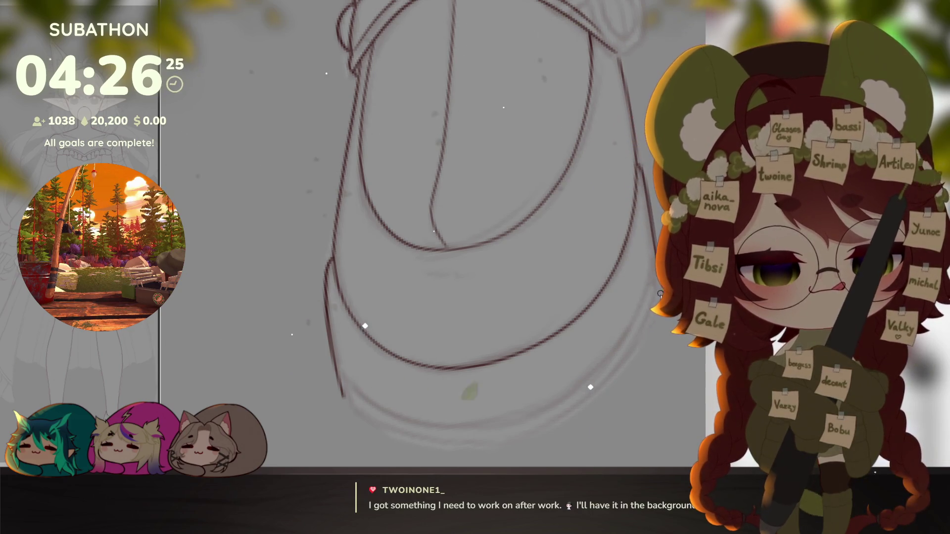
left_click_drag(637, 223, 573, 362)
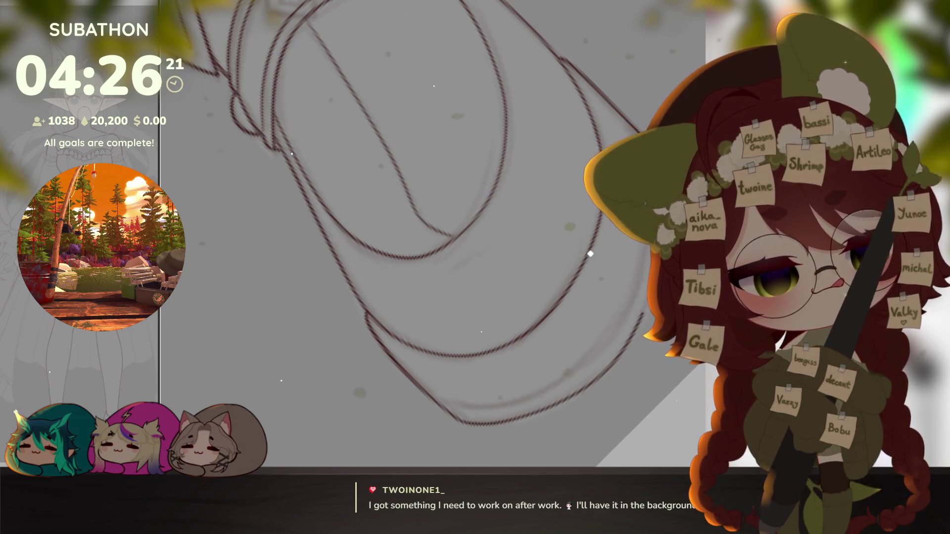
scroll(590, 222, "down", 5)
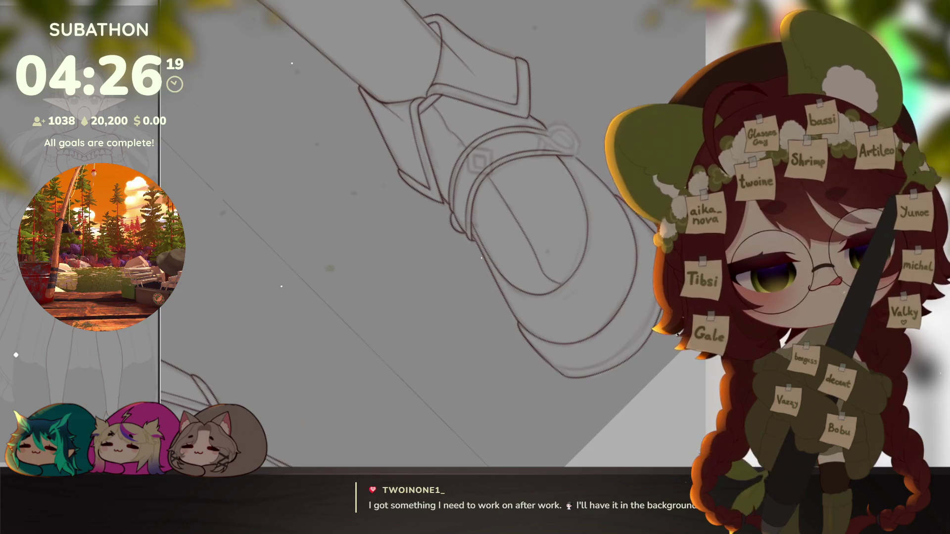
scroll(647, 388, "up", 5)
mouse_move(647, 387)
left_mouse_down()
mouse_move(416, 363)
mouse_move(639, 327)
left_mouse_up()
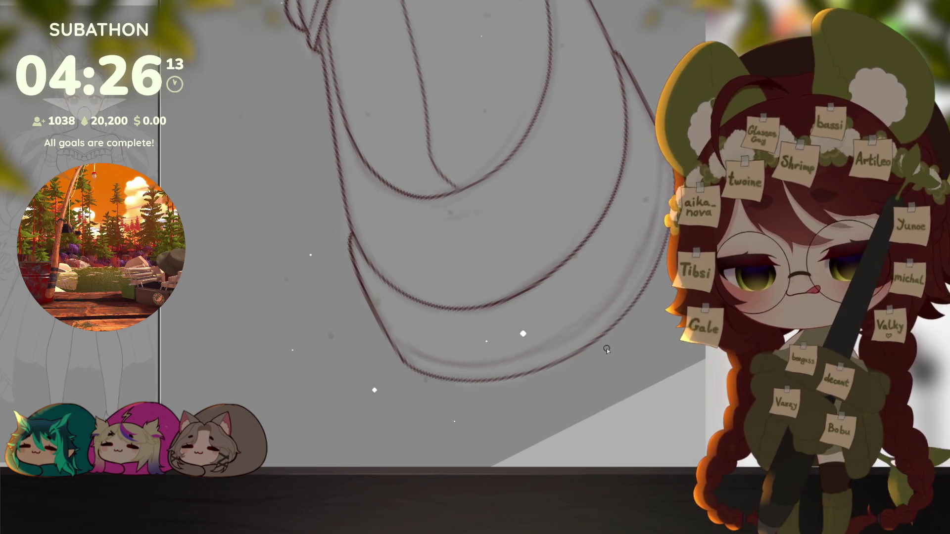
scroll(614, 344, "down", 5)
left_click_drag(615, 344, 564, 349)
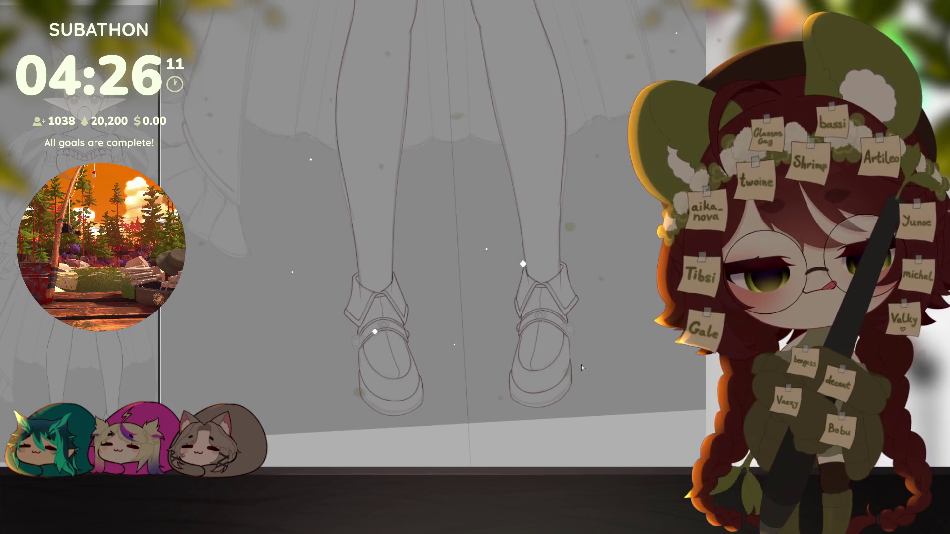
scroll(606, 360, "up", 6)
scroll(606, 359, "up", 2)
scroll(601, 297, "up", 2)
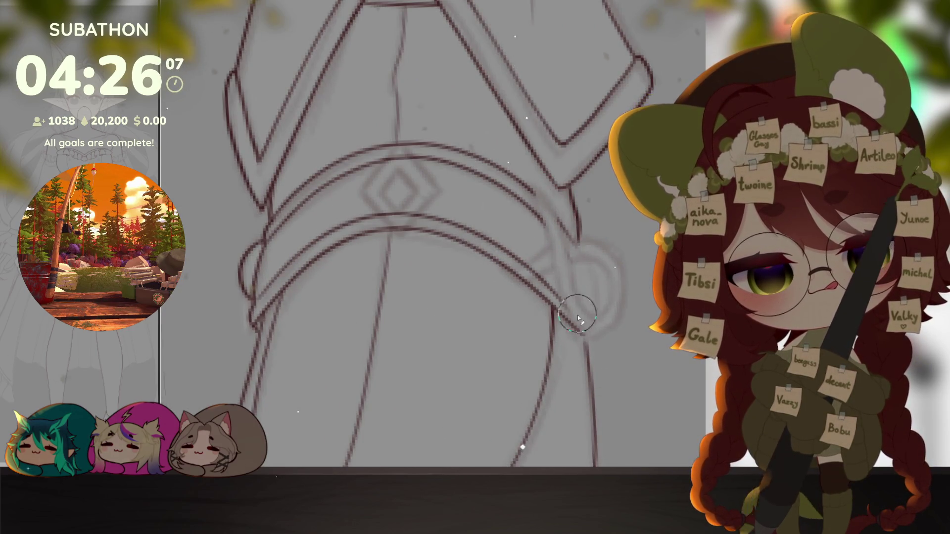
Step: Ink the belt edge and a short stroke inside the buckle ring, undoing the bad loop and stray vertical strokes
left_click_drag(512, 267, 565, 297)
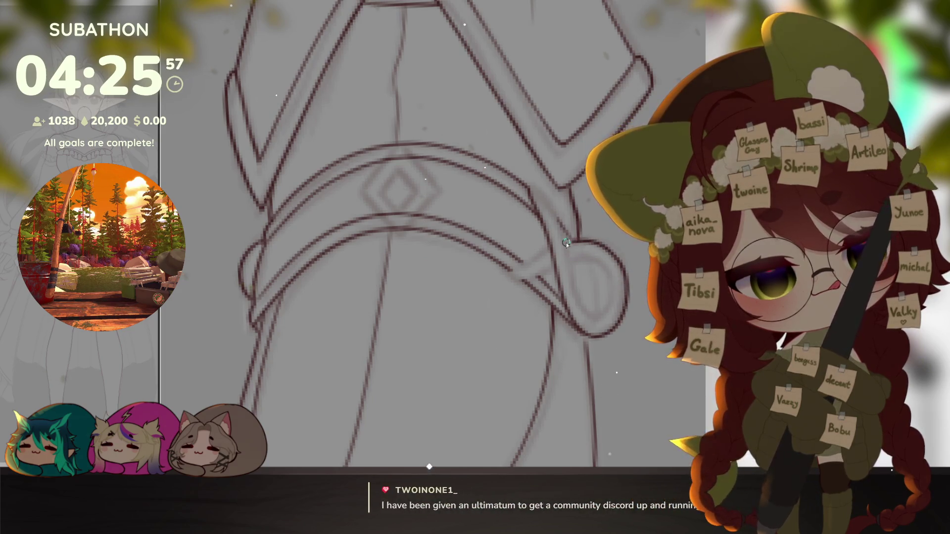
scroll(587, 281, "up", 1)
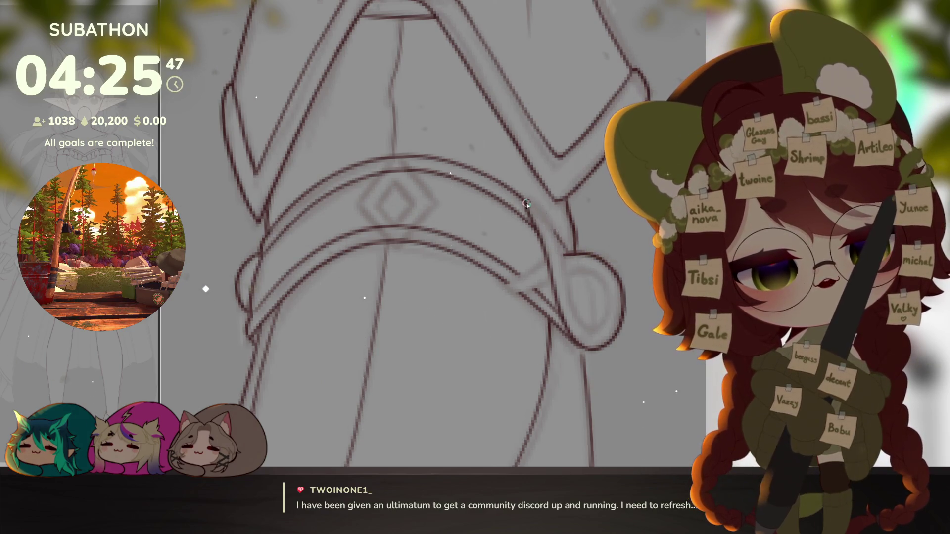
left_click_drag(569, 279, 587, 312)
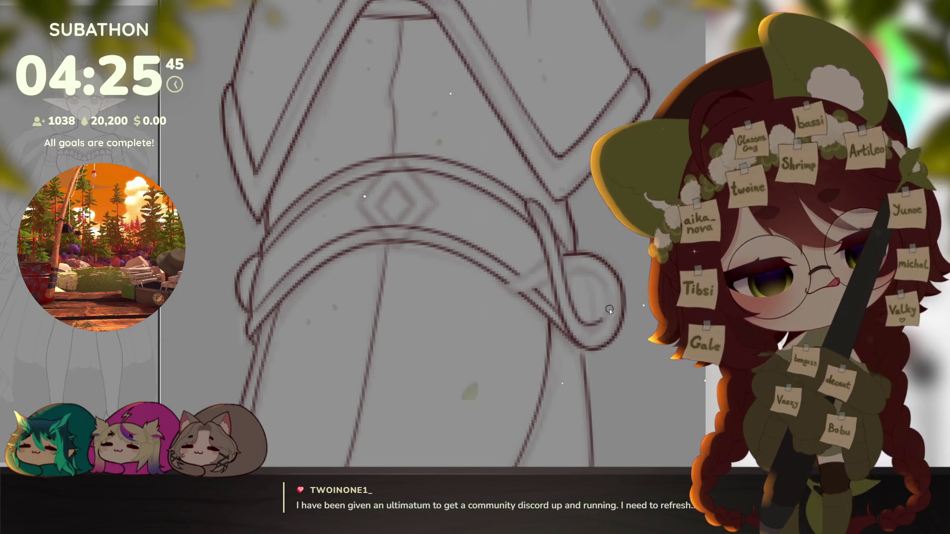
key("r")
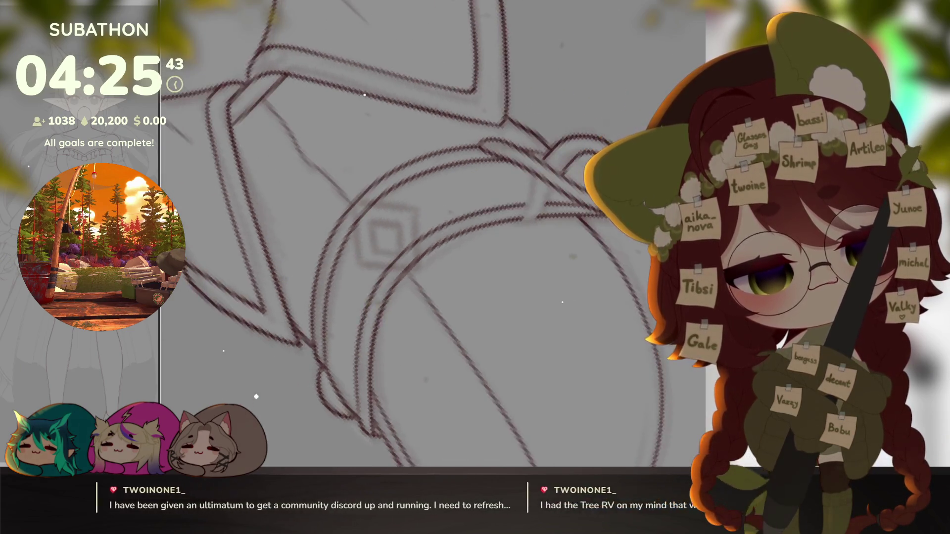
key("r")
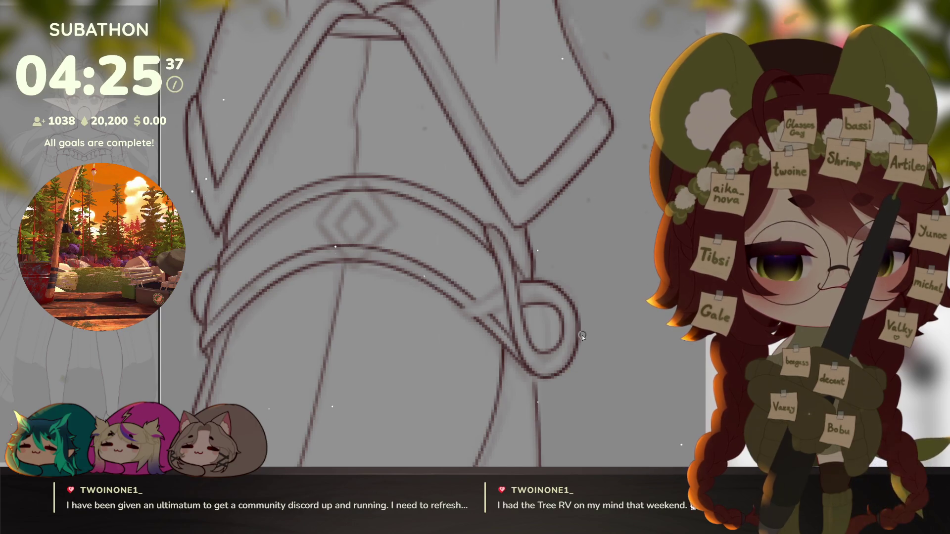
key("ctrl+z")
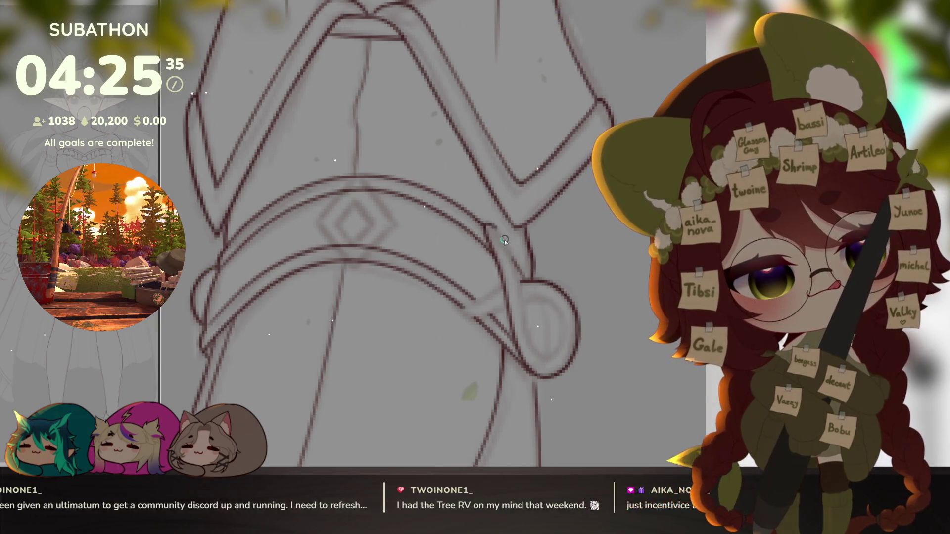
left_click_drag(534, 354, 560, 351)
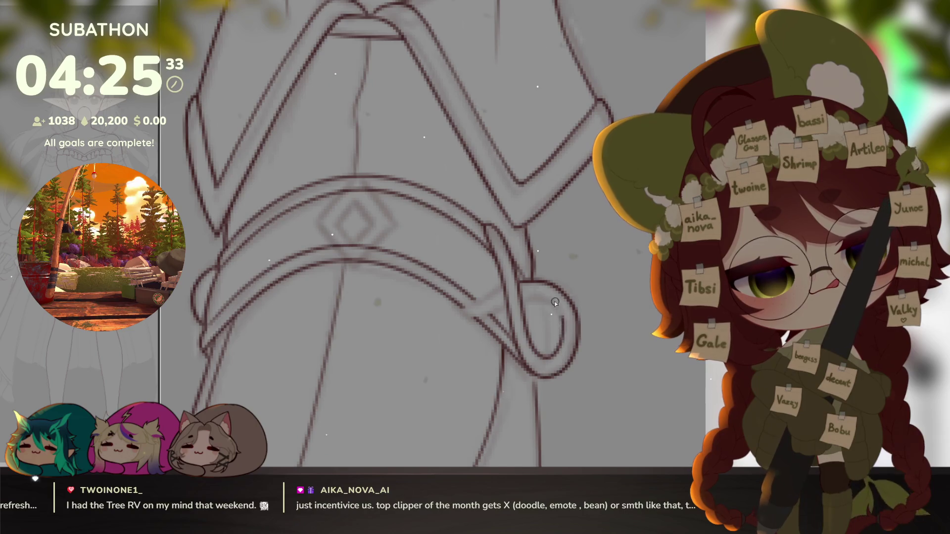
scroll(594, 354, "up", 3)
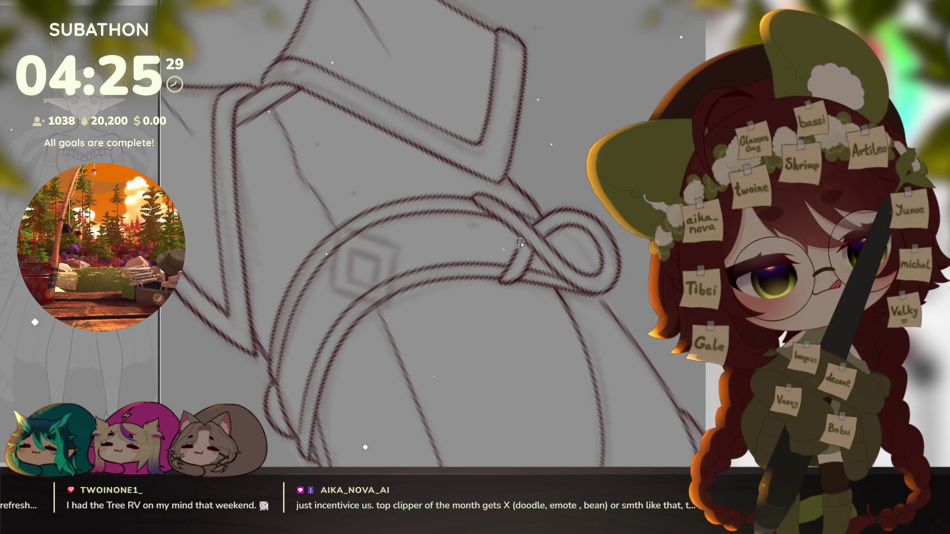
scroll(579, 381, "up", 3)
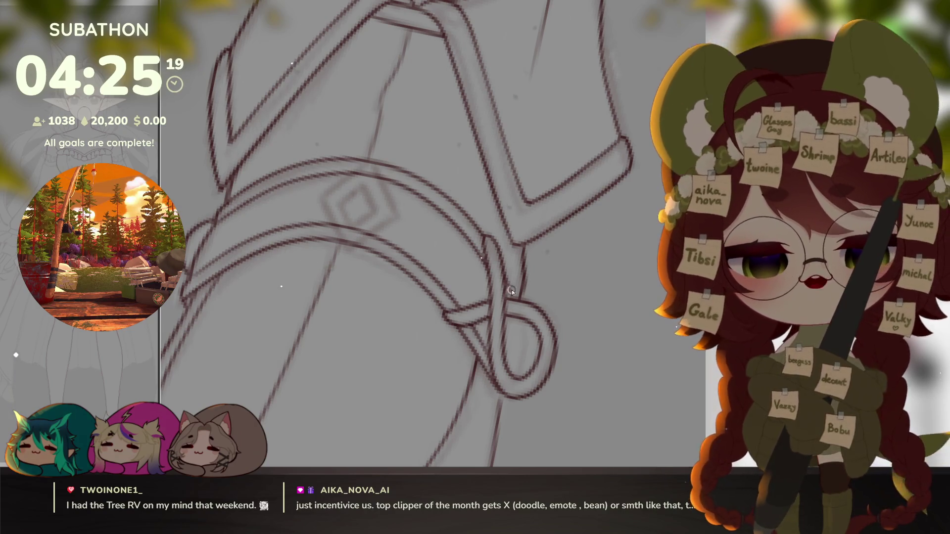
scroll(607, 256, "down", 4)
scroll(586, 311, "up", 5)
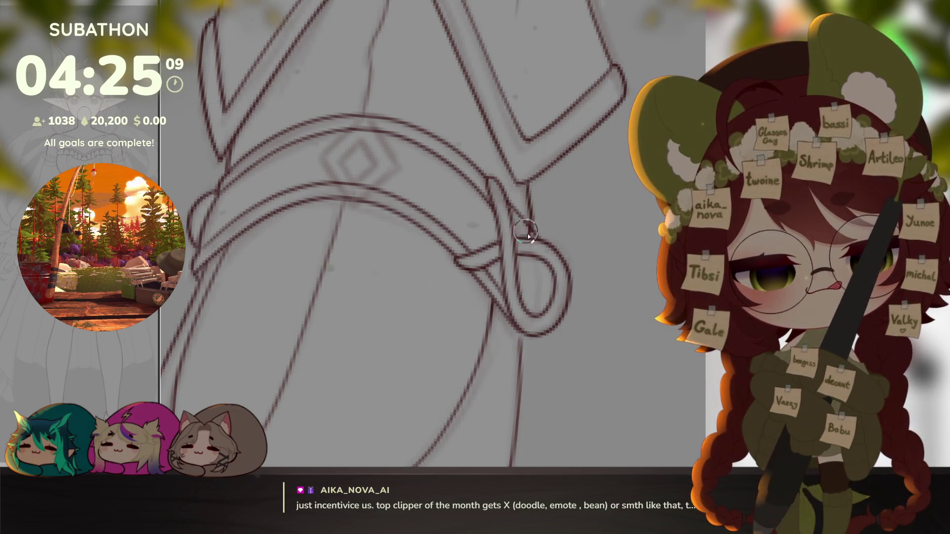
key("ctrl+z")
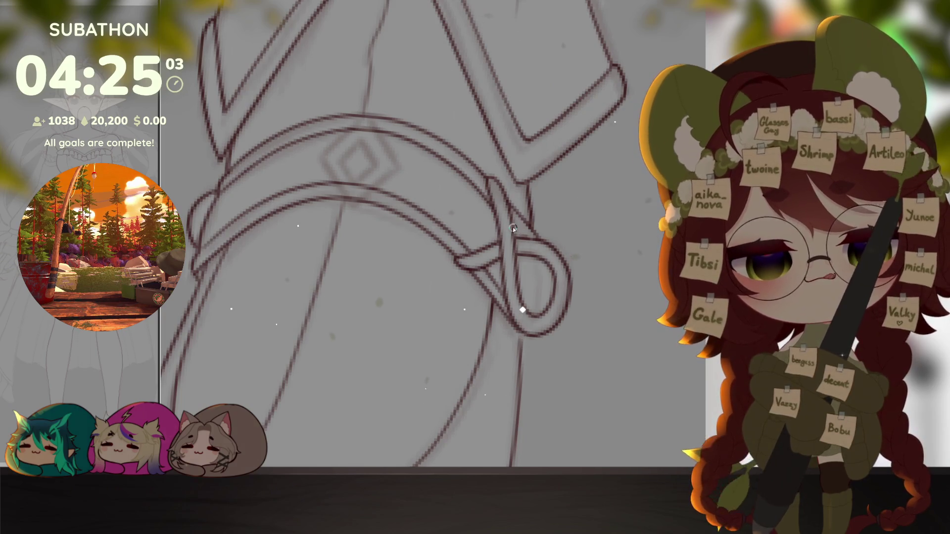
scroll(592, 319, "down", 3)
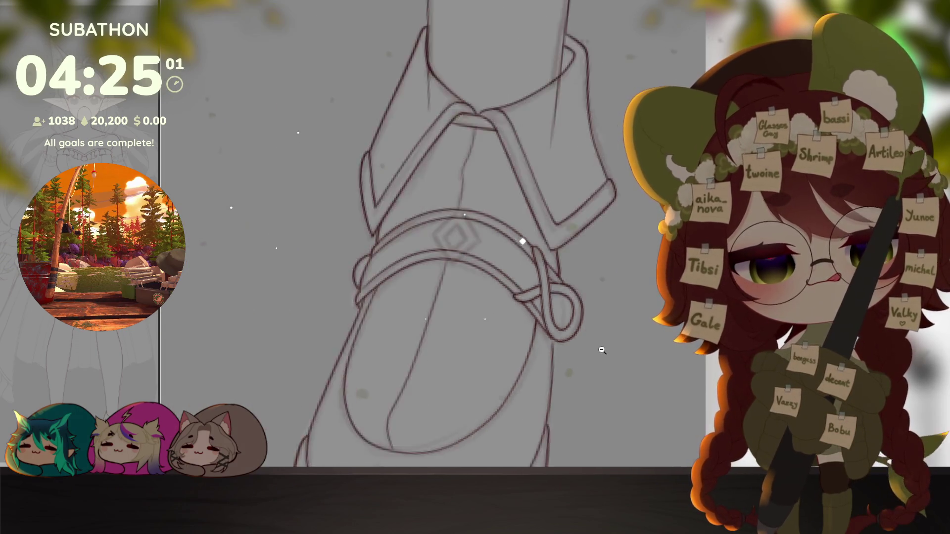
scroll(609, 327, "down", 3)
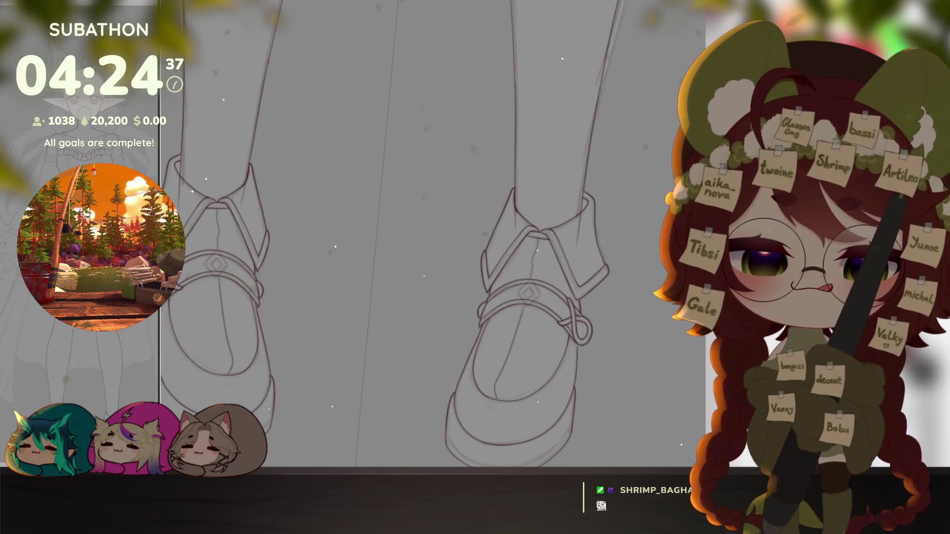
scroll(519, 297, "up", 5)
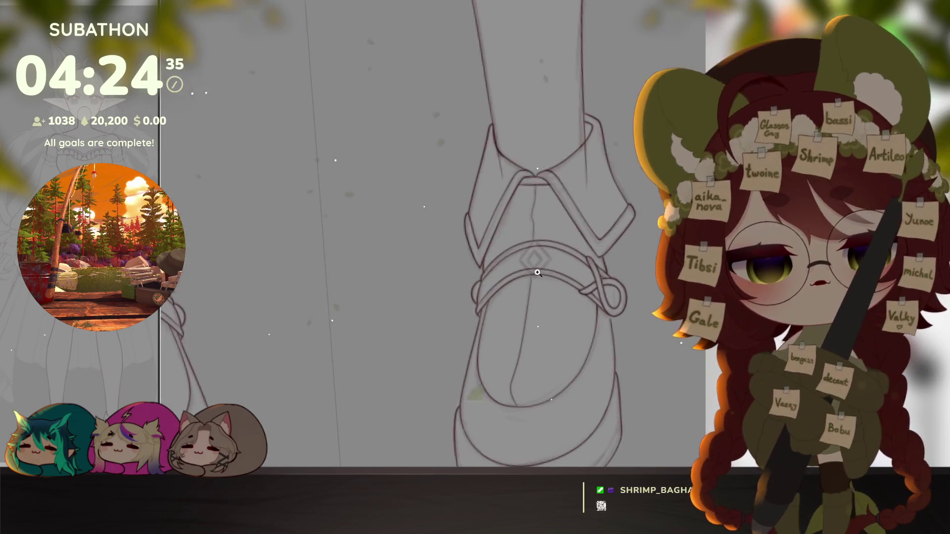
Step: Ink the diamond buckle's lower-left edge and inner outline on the right shoe strap
left_click_drag(550, 277, 545, 334)
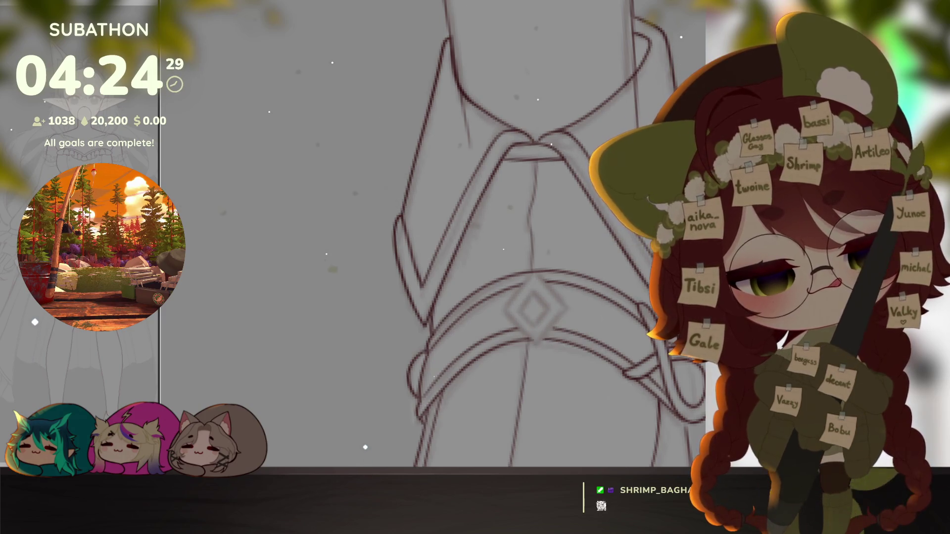
scroll(523, 268, "up", 2)
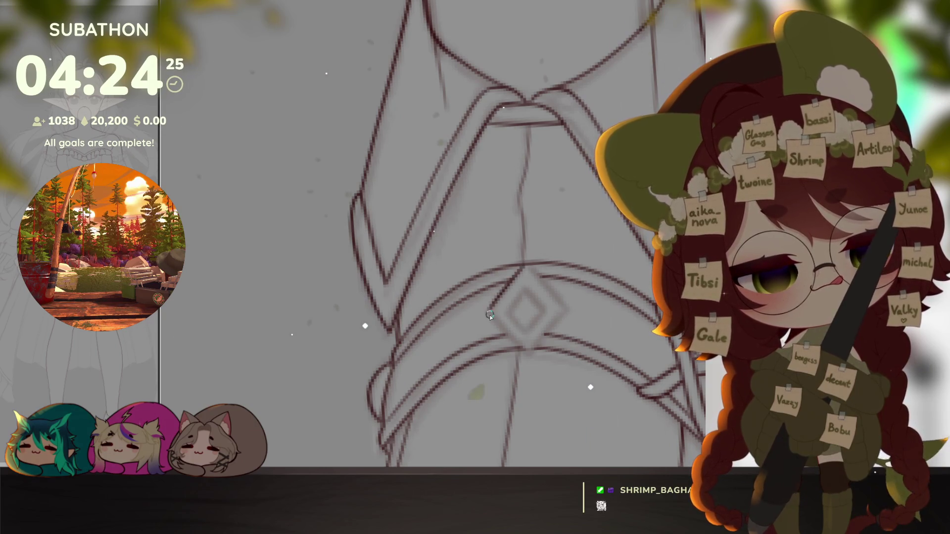
left_click_drag(493, 315, 527, 351)
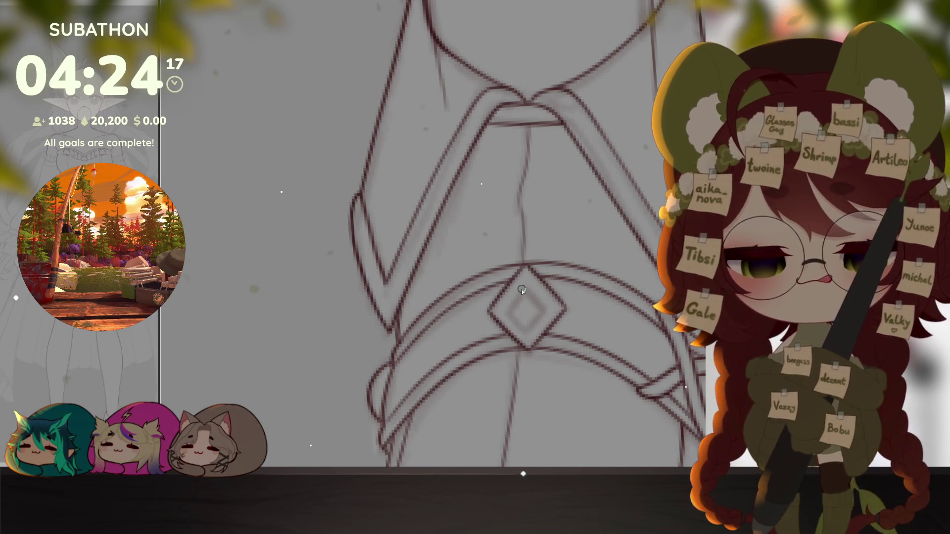
left_click_drag(521, 290, 521, 327)
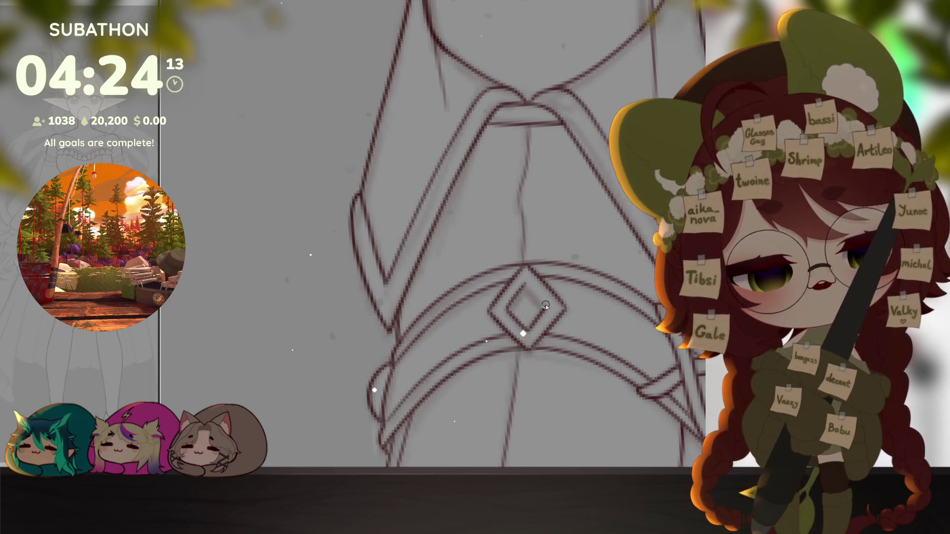
scroll(524, 286, "down", 5)
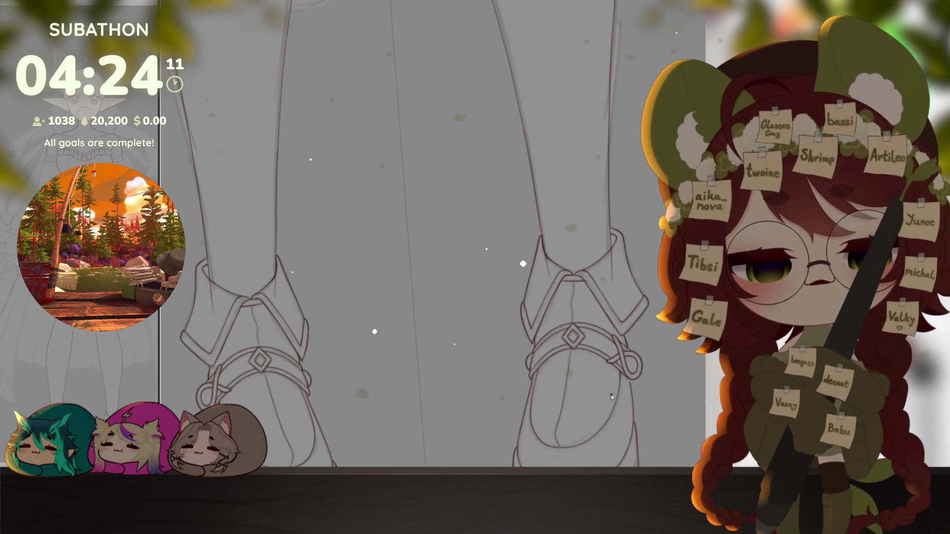
left_click_drag(613, 396, 616, 406)
scroll(579, 334, "up", 5)
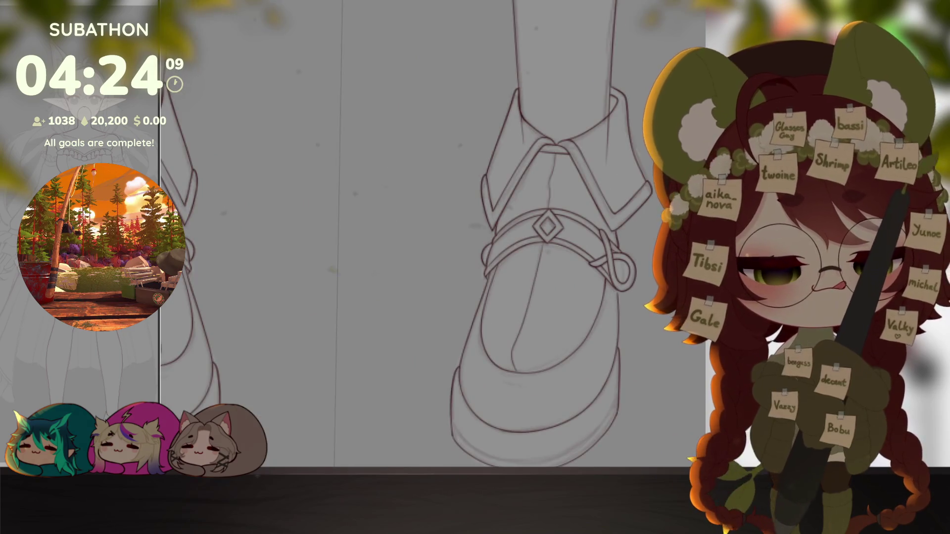
scroll(518, 180, "up", 3)
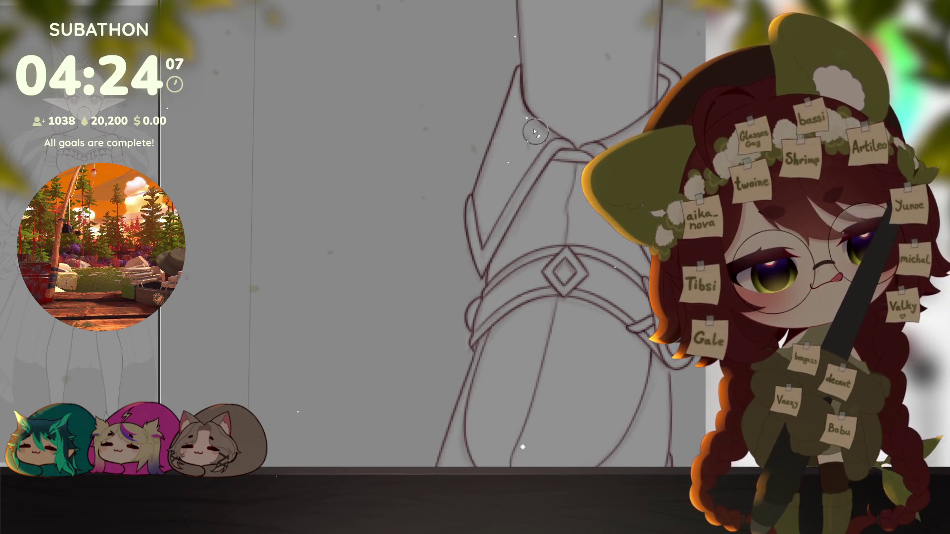
left_click_drag(531, 130, 490, 208)
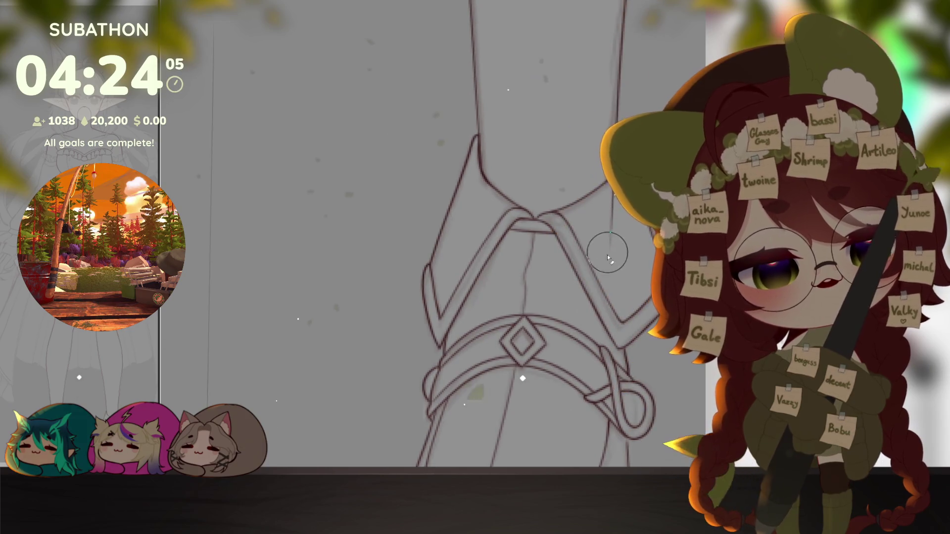
scroll(642, 316, "down", 5)
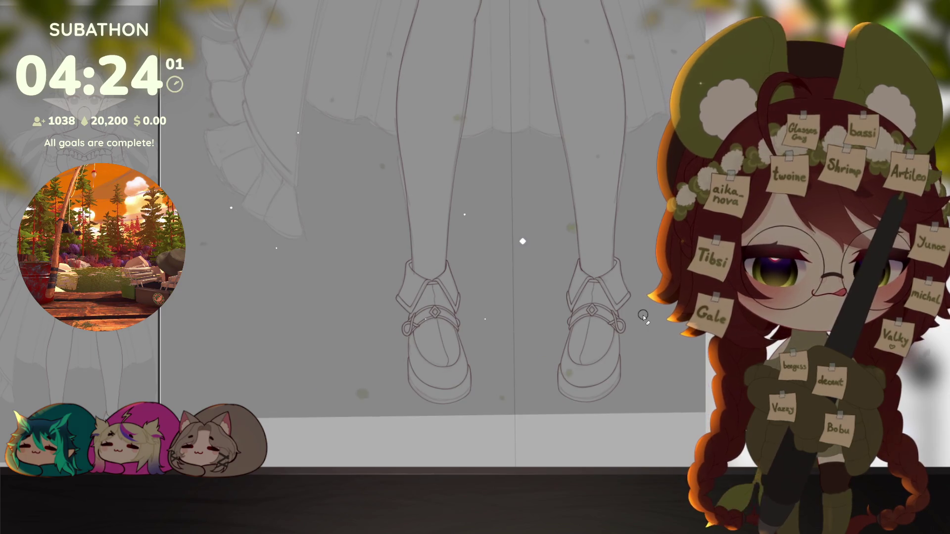
scroll(641, 363, "down", 3)
scroll(642, 363, "down", 3)
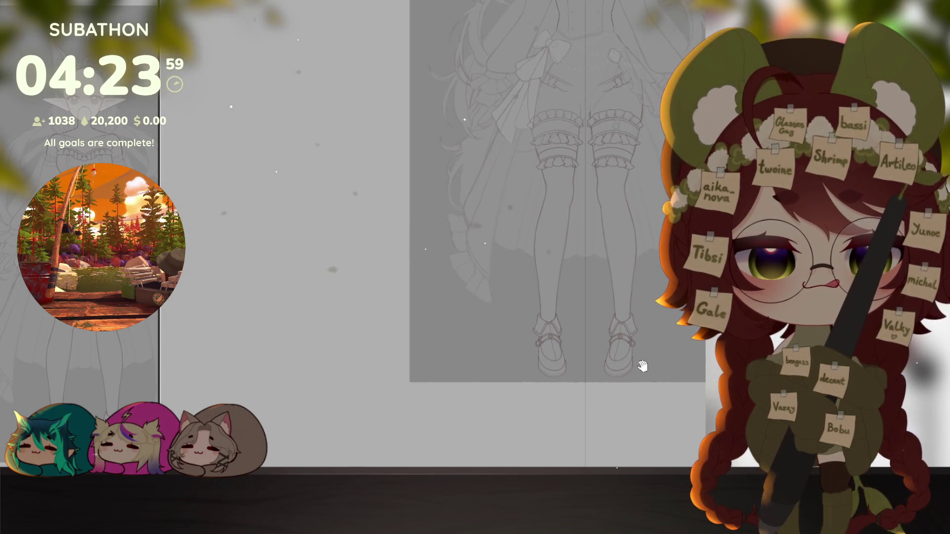
left_click_drag(630, 372, 614, 392)
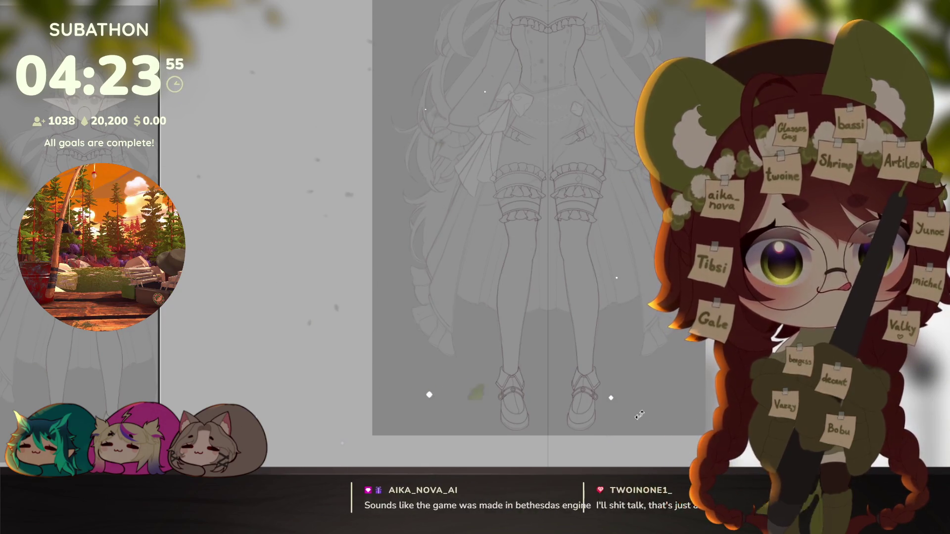
left_click_drag(612, 392, 588, 352)
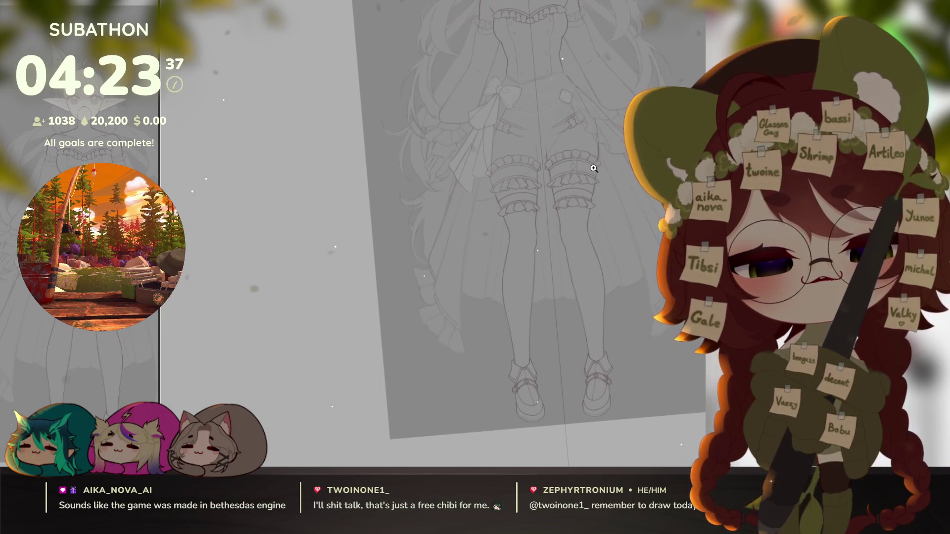
scroll(598, 164, "up", 5)
scroll(598, 164, "up", 4)
Step: Zoom and rotate the view onto the stocking frill band for inking
mouse_move(534, 259)
left_mouse_down()
mouse_move(578, 350)
mouse_move(520, 238)
left_mouse_up()
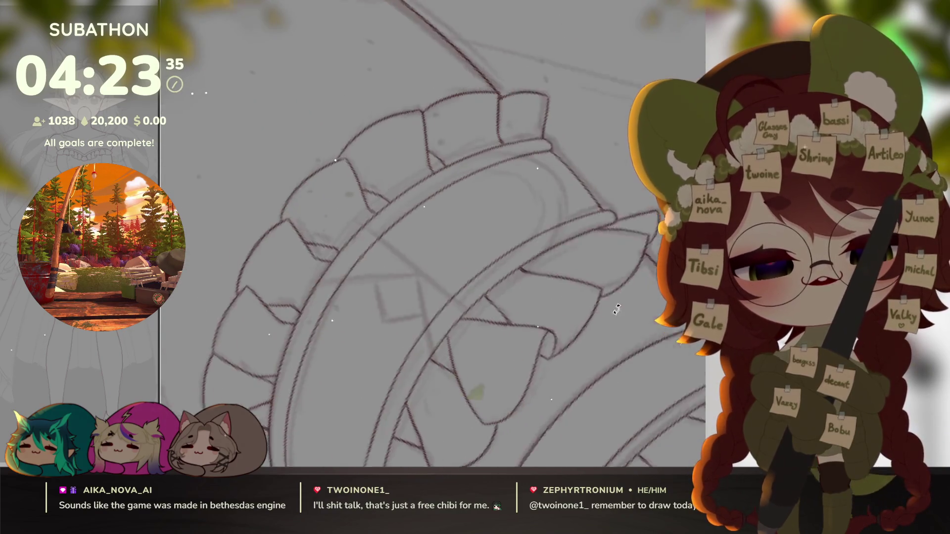
left_click_drag(623, 104, 616, 215)
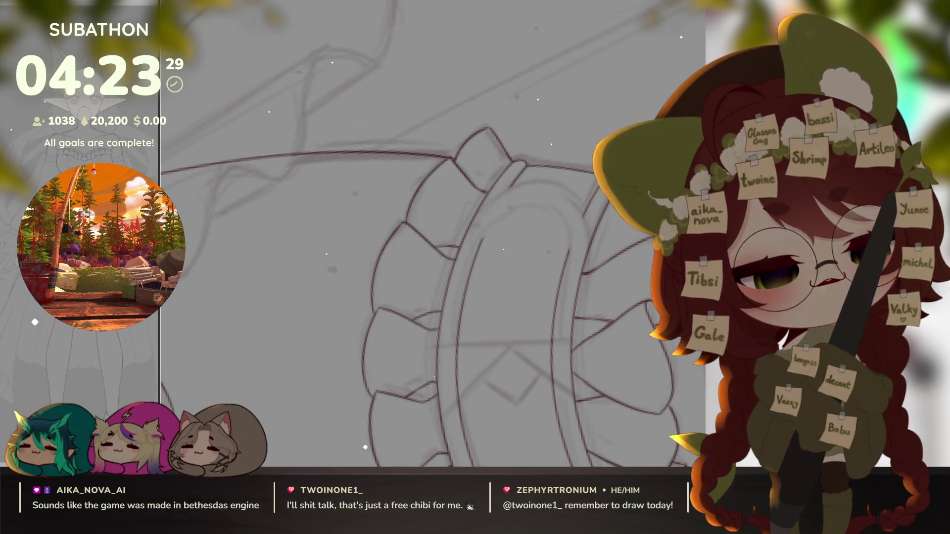
left_click_drag(570, 283, 599, 329)
scroll(599, 329, "up", 3)
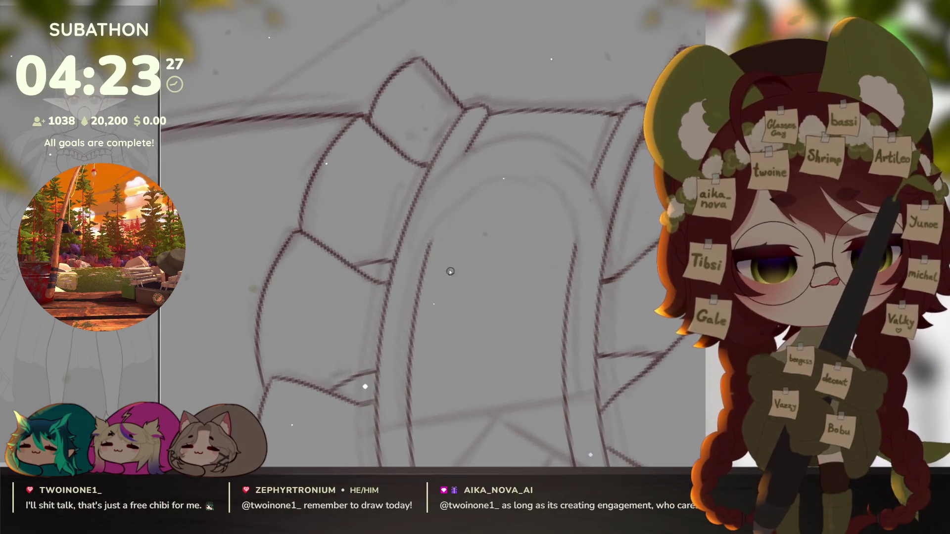
left_click_drag(517, 300, 512, 356)
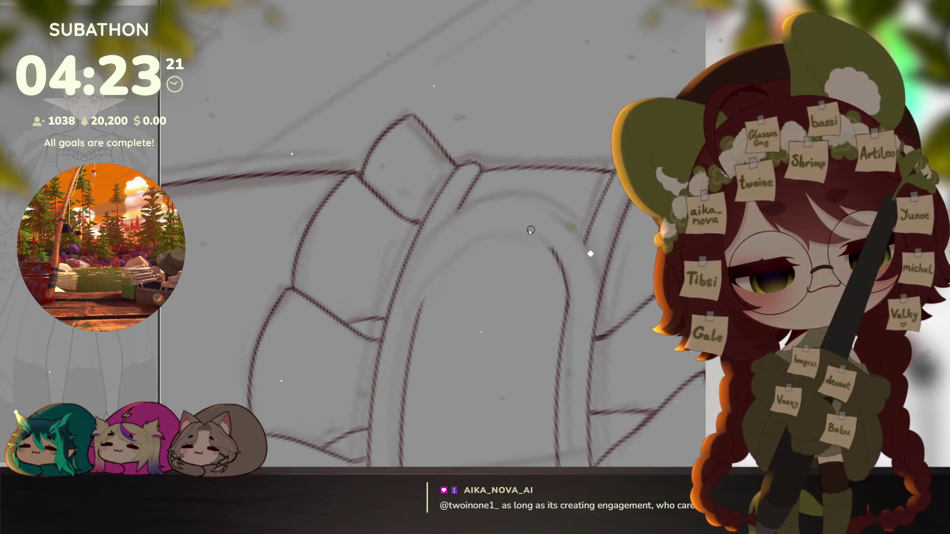
left_click_drag(433, 275, 480, 356)
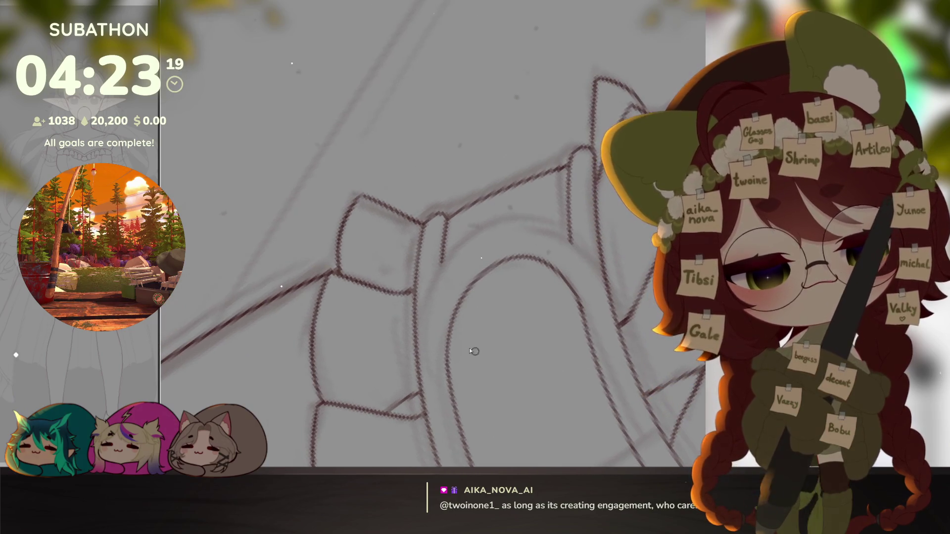
Step: Ink a short line and a longer stroke along the frill's upper arc
left_click_drag(429, 288, 417, 348)
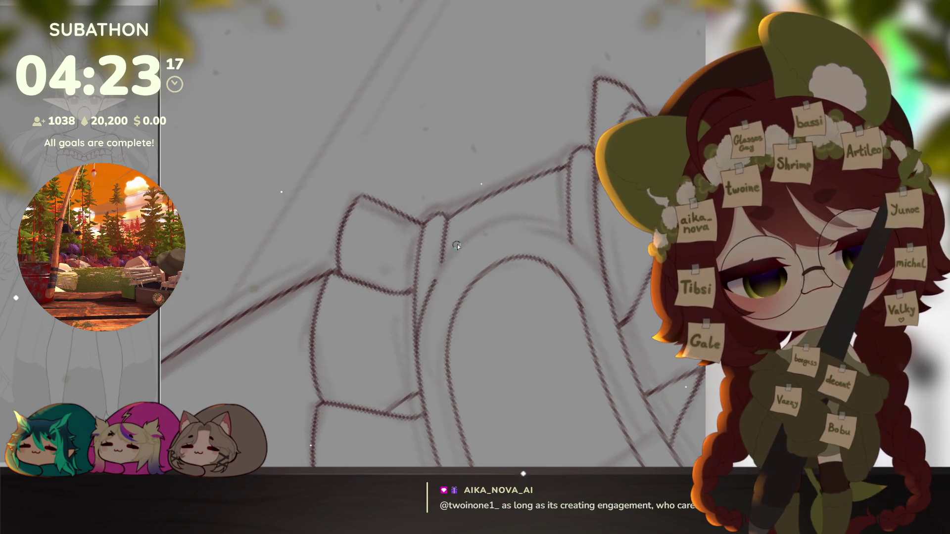
left_click_drag(467, 227, 564, 223)
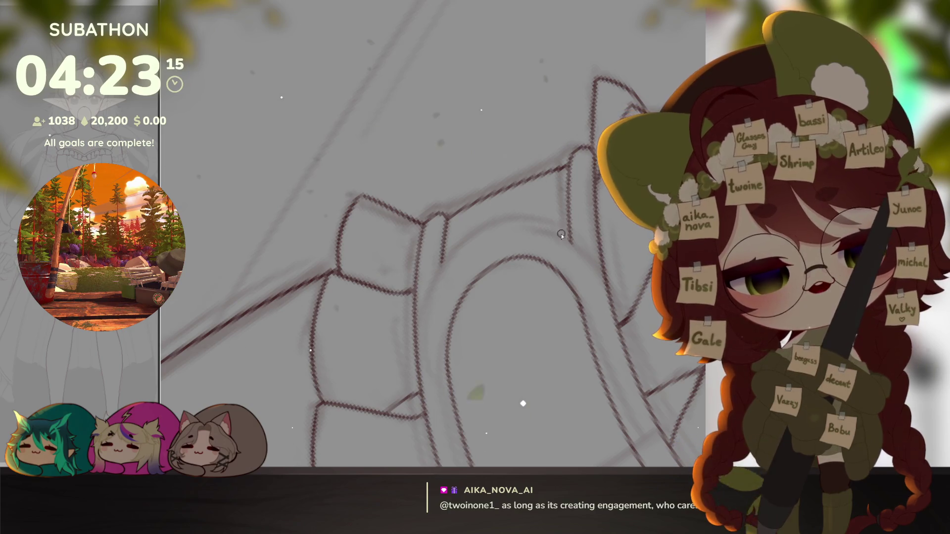
mouse_move(576, 259)
left_mouse_down()
mouse_move(492, 362)
mouse_move(549, 234)
left_mouse_up()
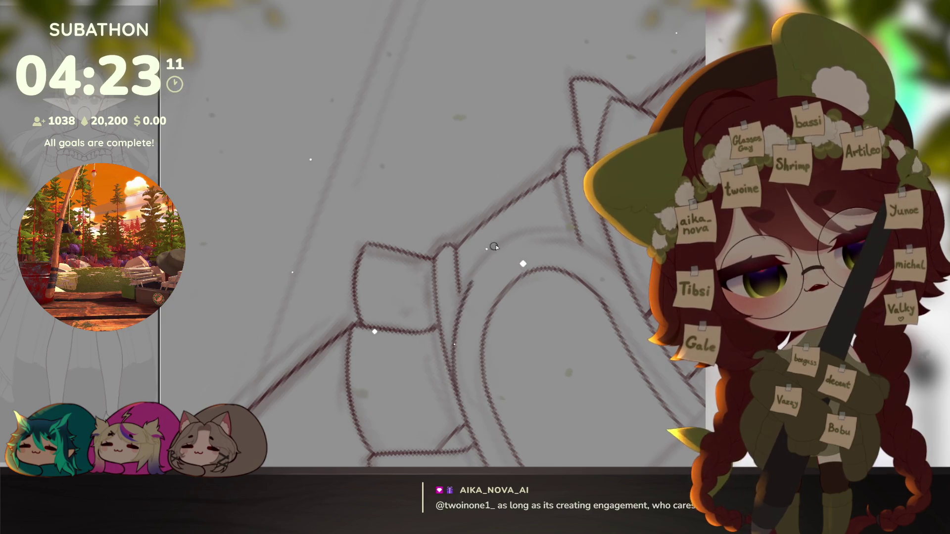
left_click_drag(553, 298, 505, 356)
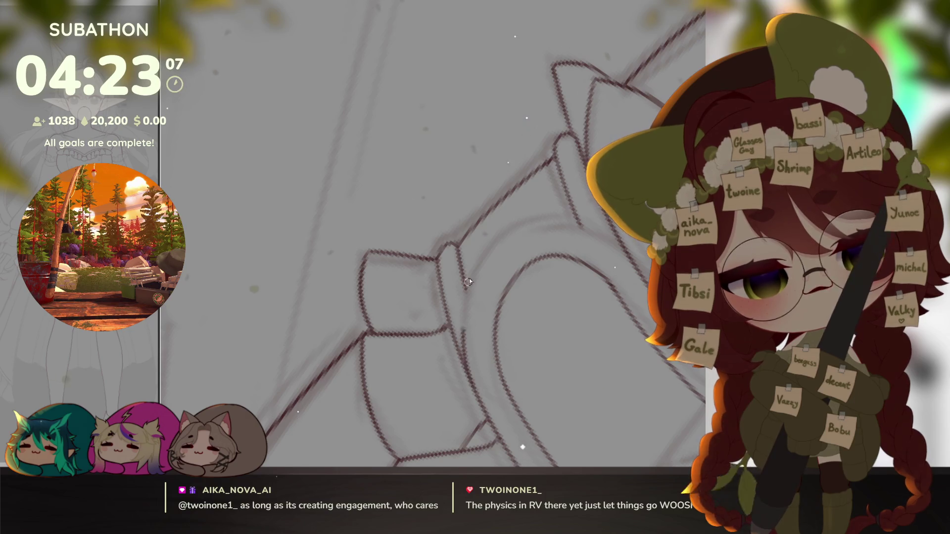
left_click_drag(533, 218, 598, 346)
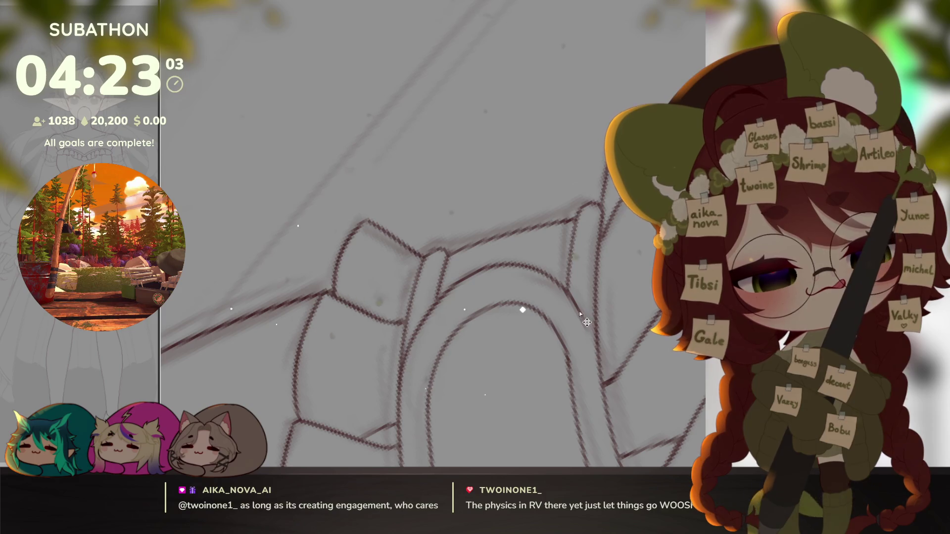
scroll(519, 312, "up", 2)
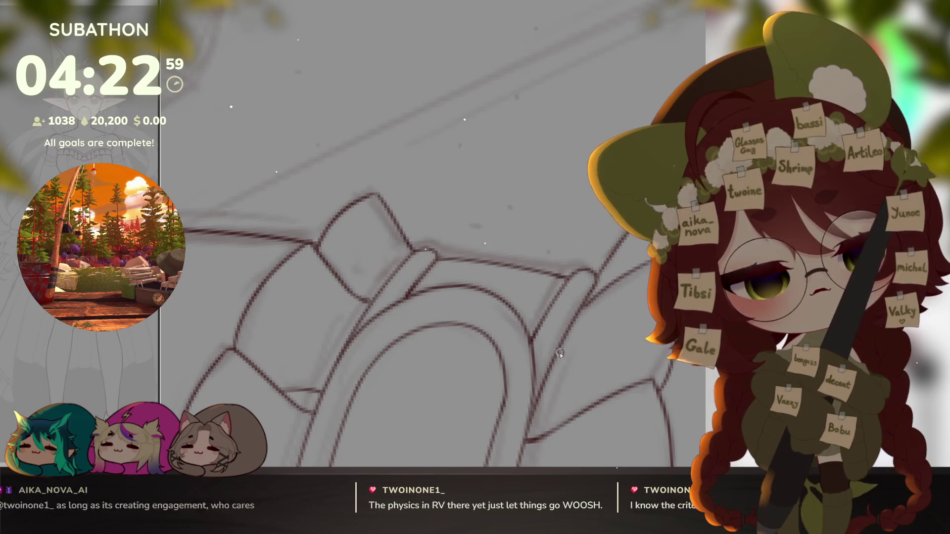
scroll(560, 350, "down", 4)
left_click_drag(520, 334, 596, 291)
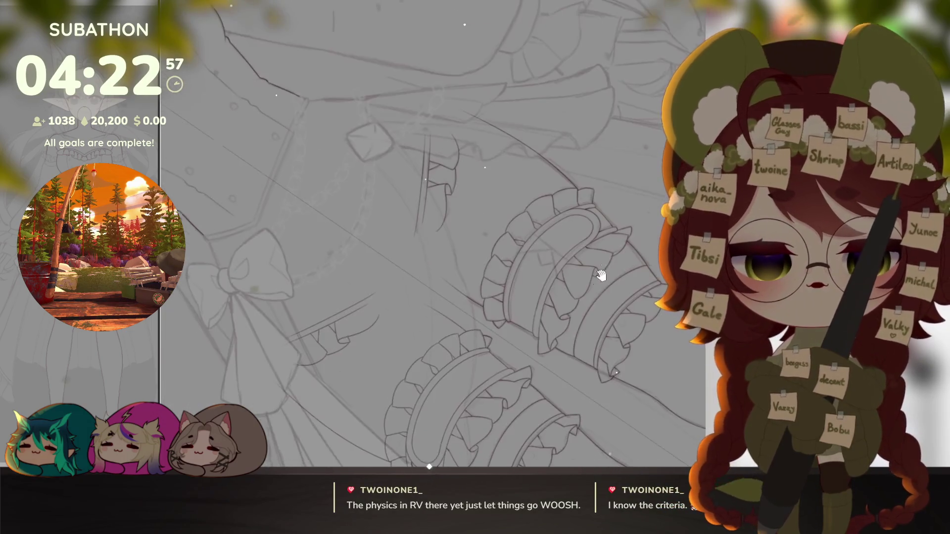
scroll(520, 297, "down", 2)
scroll(555, 336, "up", 6)
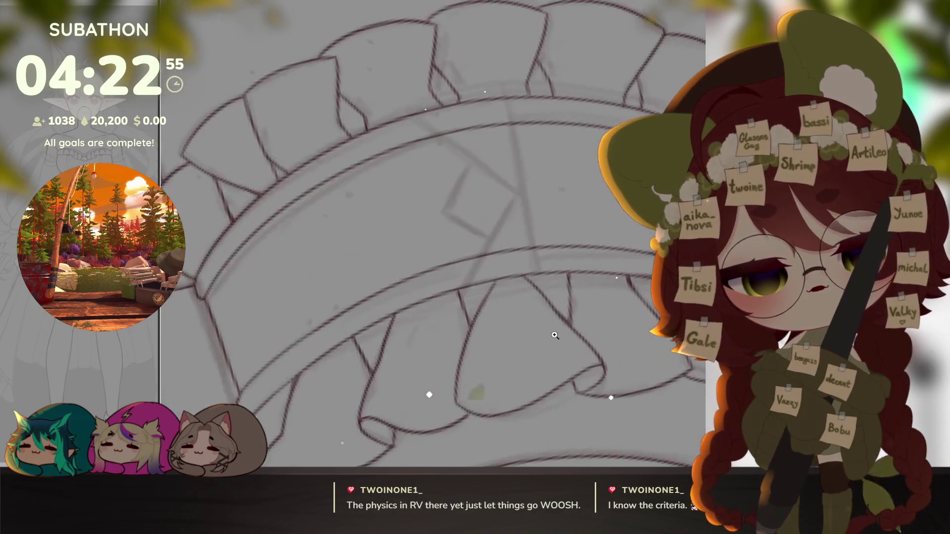
scroll(554, 335, "down", 1)
Step: Rotate the canvas and ink a diagonal line across the stocking frill band
left_click_drag(554, 335, 582, 330)
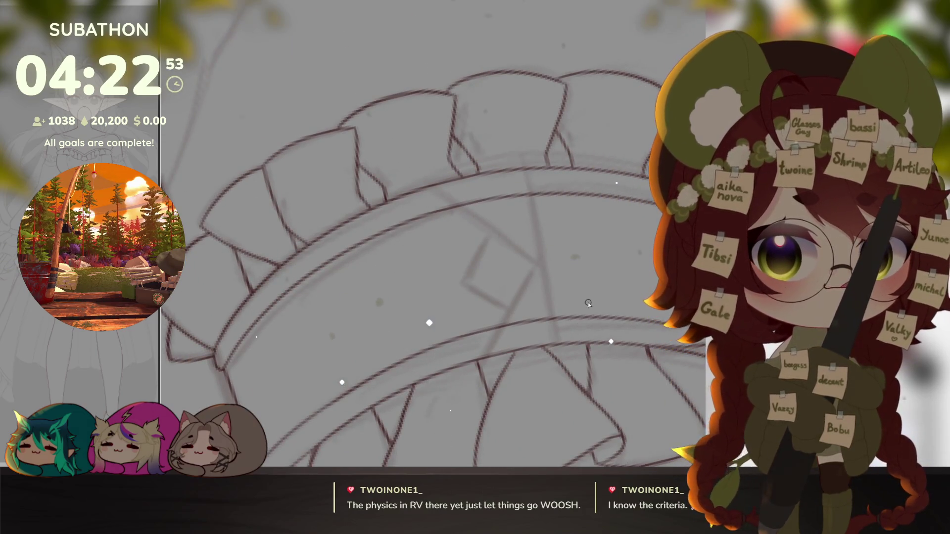
key("4")
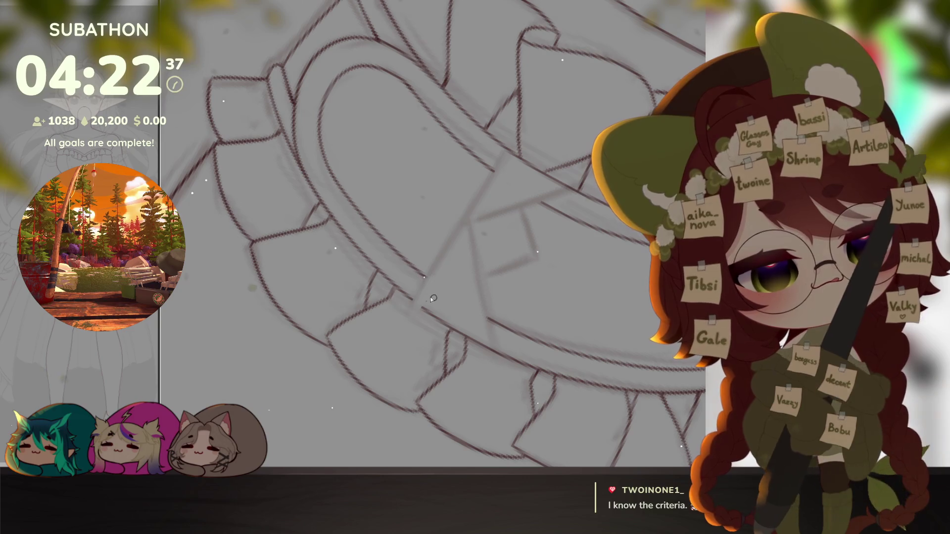
left_click_drag(413, 302, 441, 246)
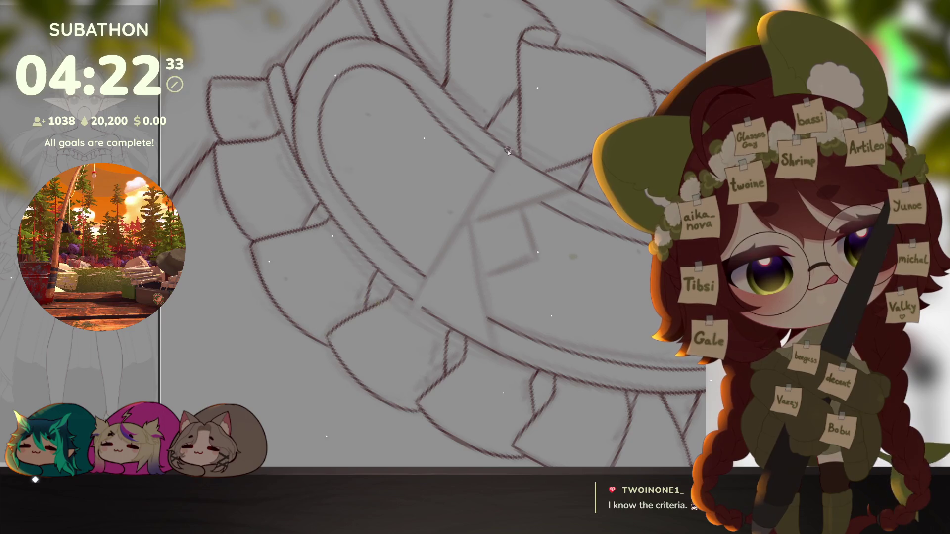
key("r")
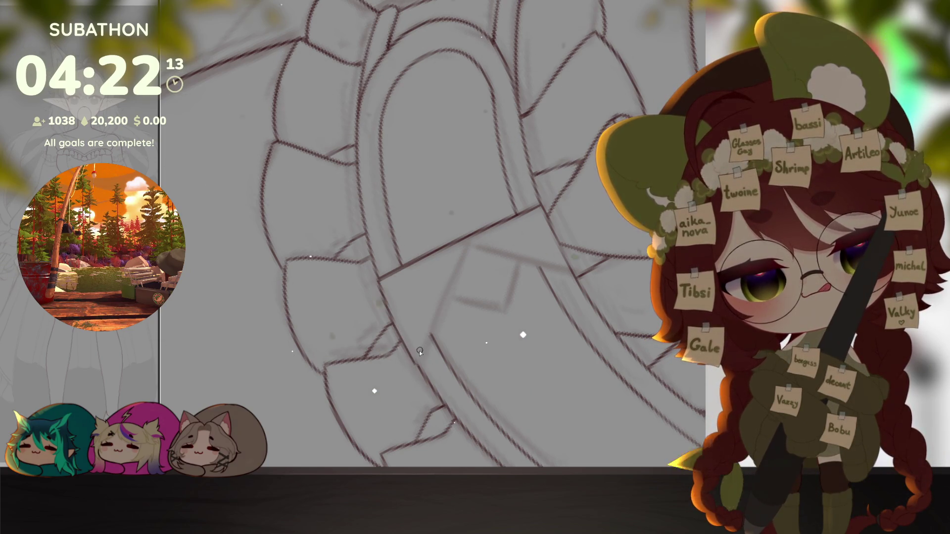
left_click_drag(419, 357, 462, 258)
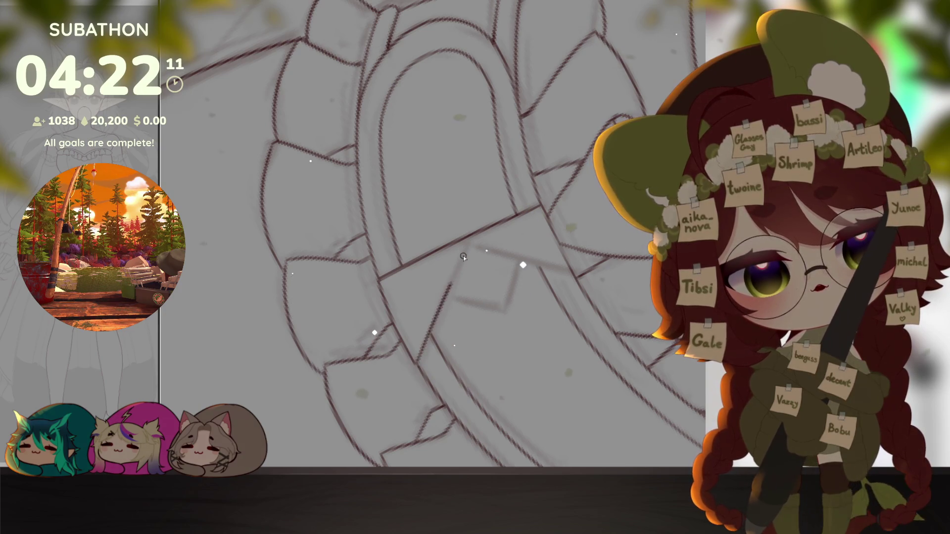
scroll(485, 297, "down", 3)
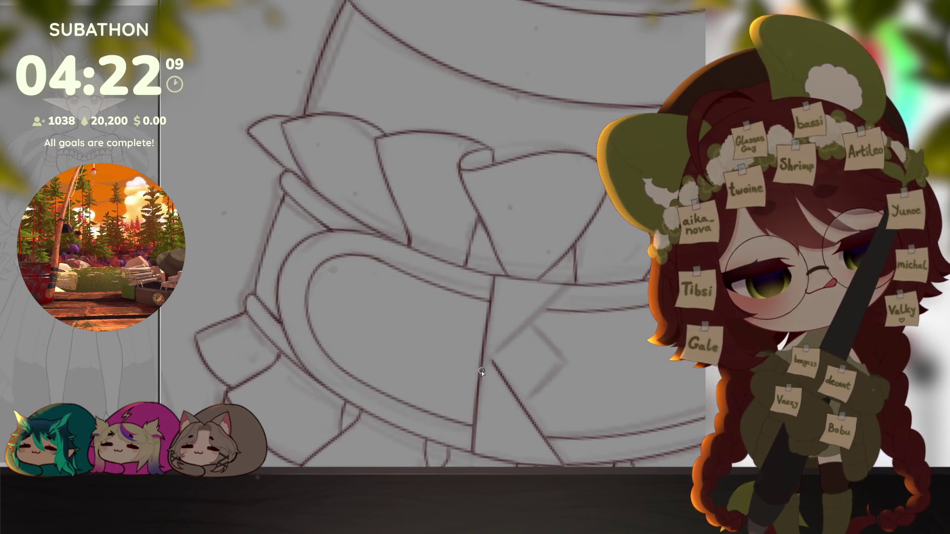
scroll(565, 285, "up", 3)
scroll(594, 357, "up", 2)
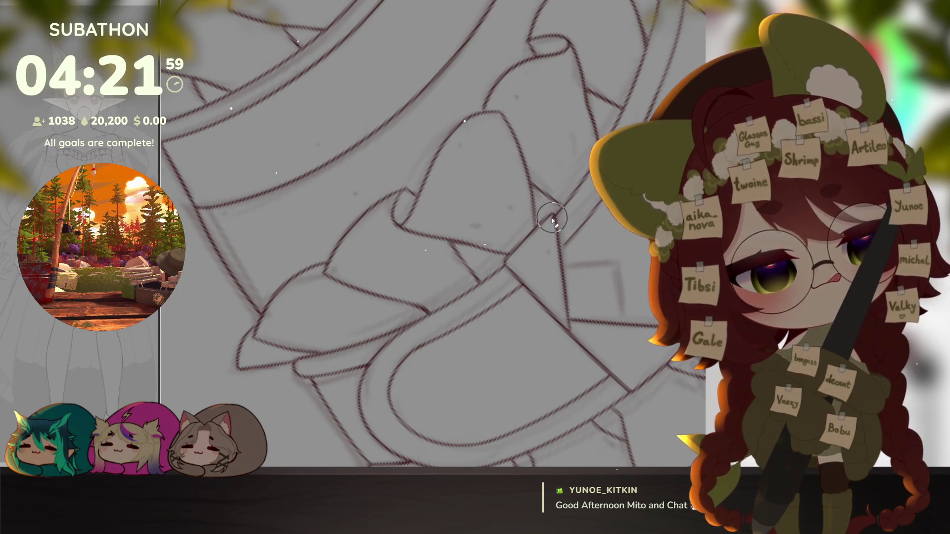
scroll(560, 277, "down", 3)
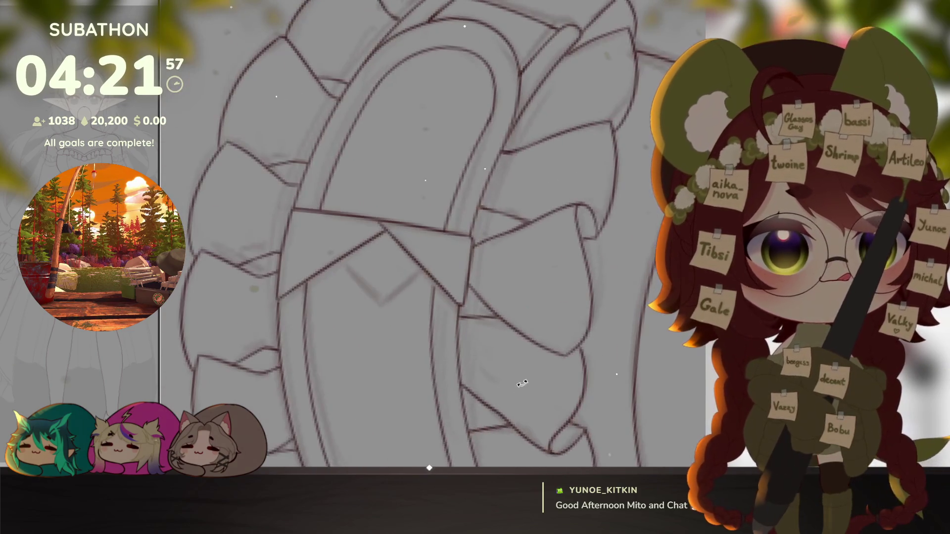
left_click_drag(485, 369, 520, 319)
scroll(484, 370, "up", 3)
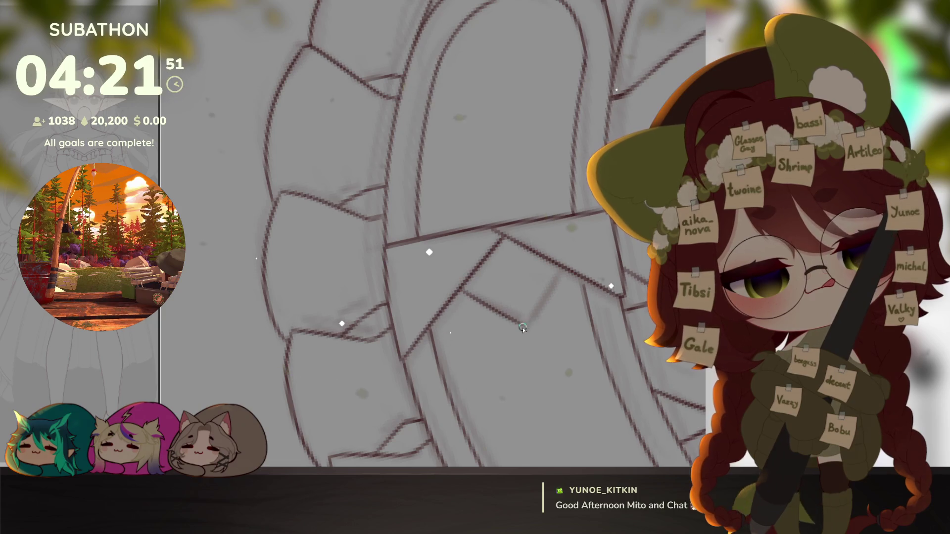
scroll(560, 277, "down", 5)
mouse_move(520, 222)
left_mouse_down()
mouse_move(552, 118)
mouse_move(520, 222)
mouse_move(519, 276)
left_mouse_up()
scroll(504, 244, "up", 6)
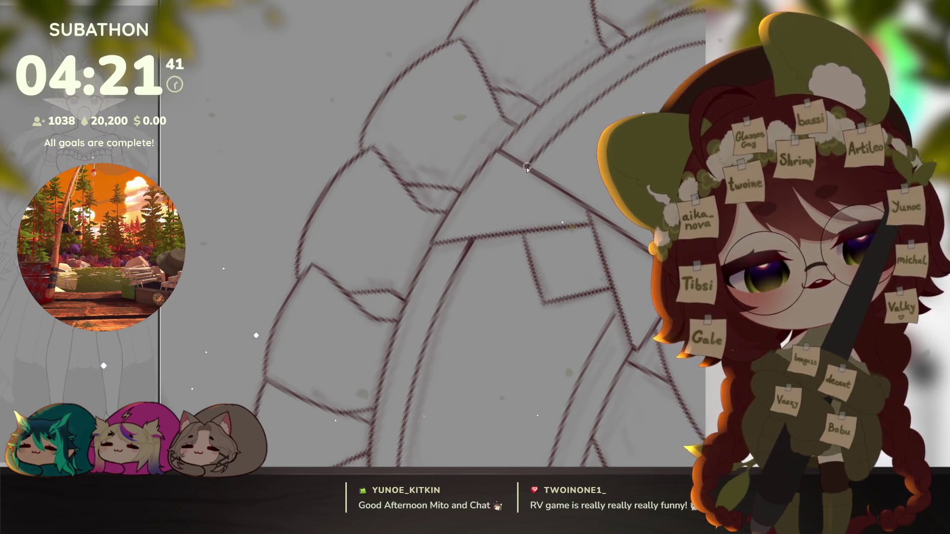
scroll(631, 255, "up", 1)
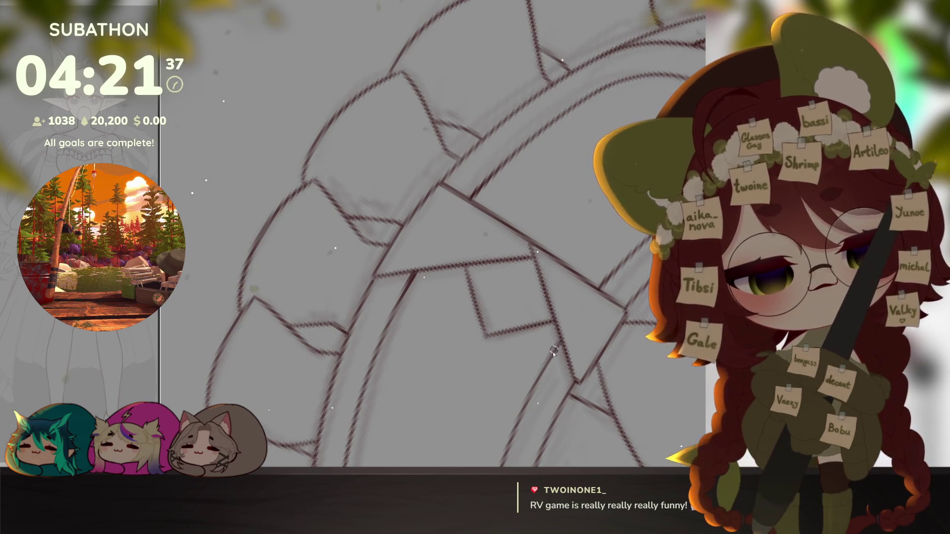
scroll(554, 354, "down", 1)
scroll(554, 353, "down", 3)
scroll(554, 354, "down", 2)
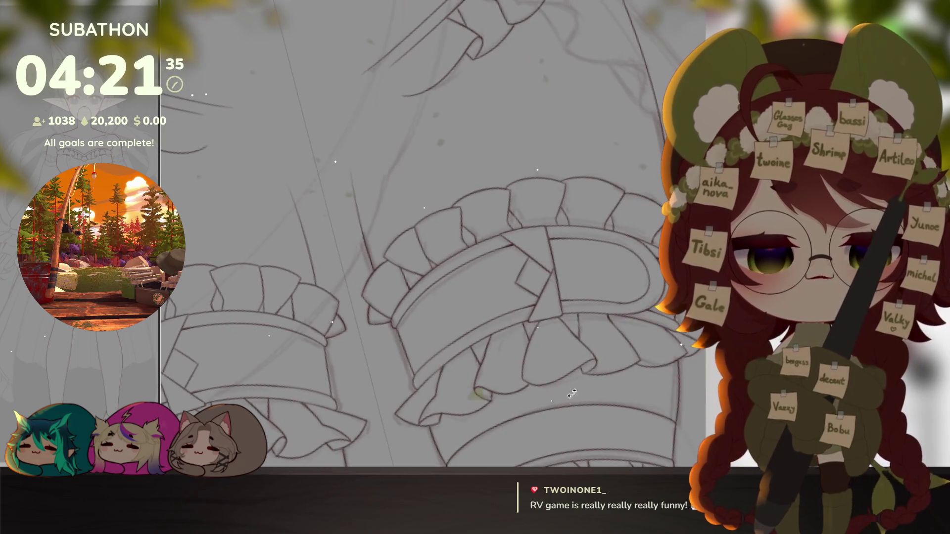
left_click_drag(563, 356, 610, 406)
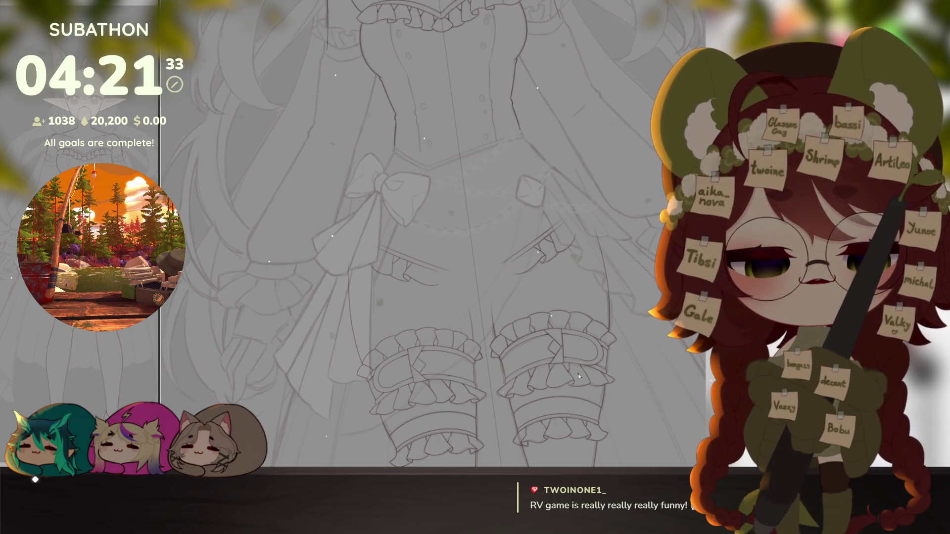
scroll(578, 374, "down", 2)
mouse_move(578, 373)
left_mouse_down()
mouse_move(624, 372)
mouse_move(619, 339)
mouse_move(634, 332)
left_mouse_up()
scroll(625, 372, "down", 2)
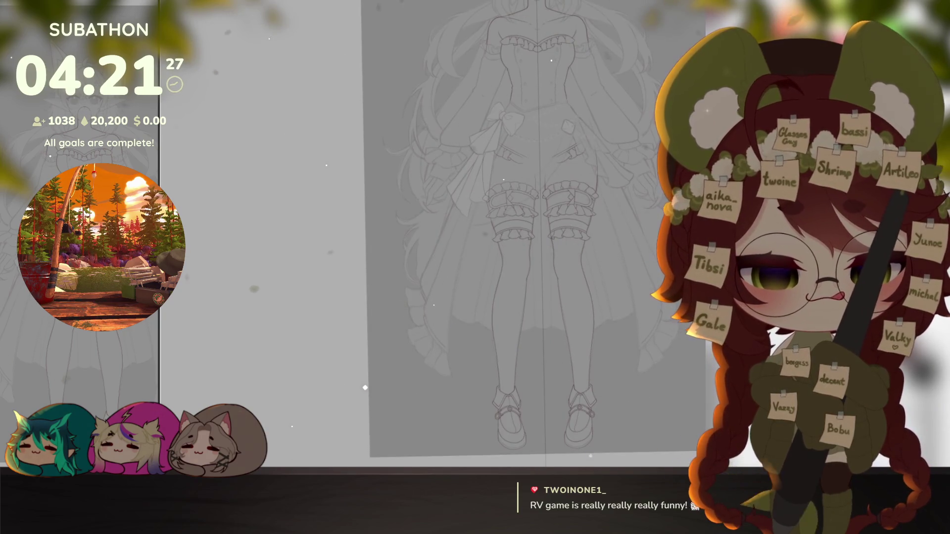
left_click(891, 223)
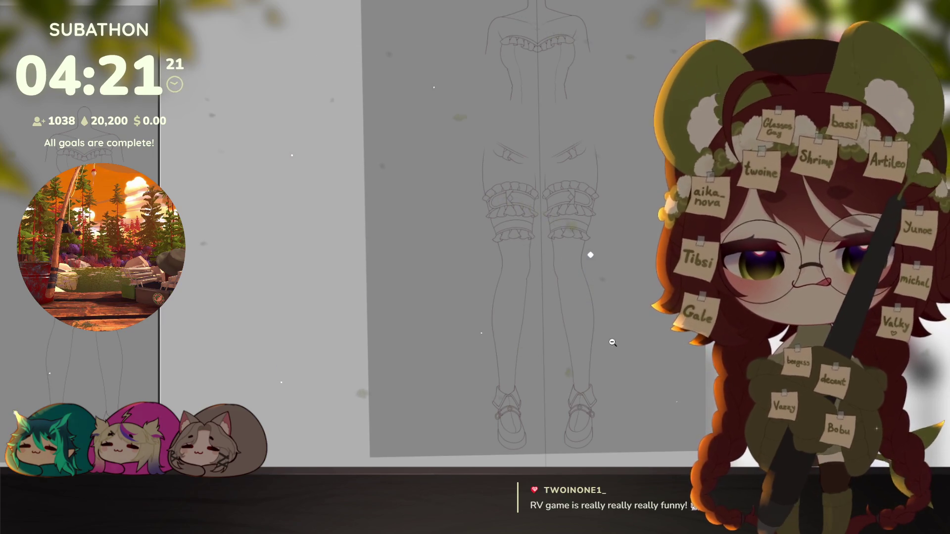
left_click_drag(612, 343, 632, 410)
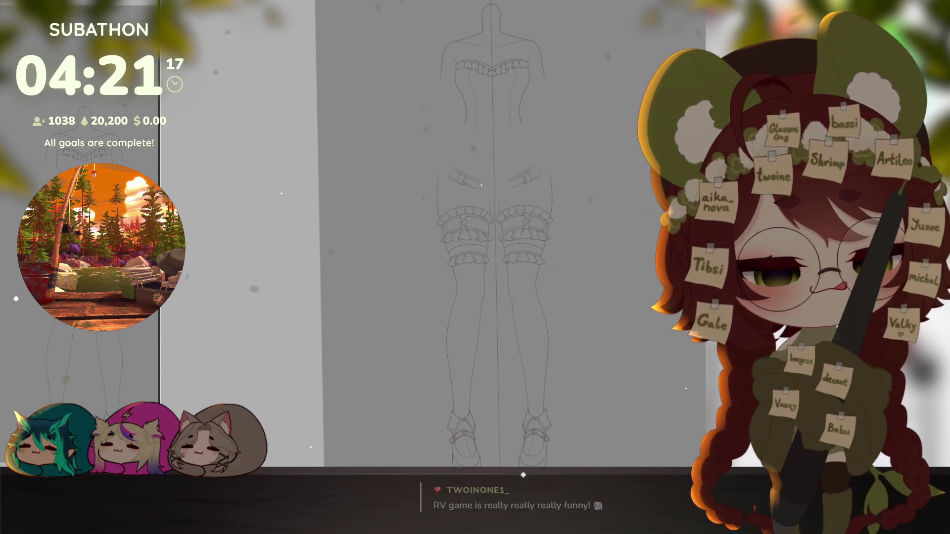
key("ctrl+z")
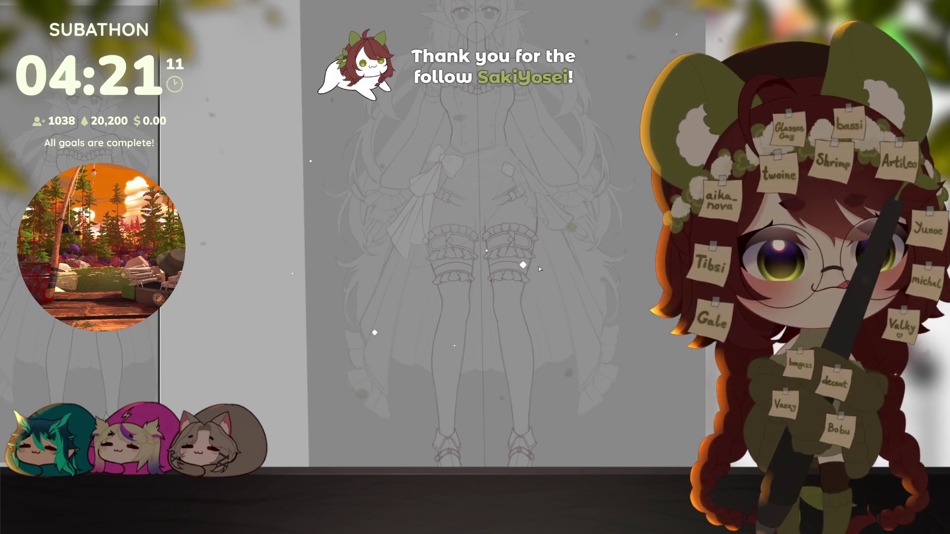
scroll(520, 334, "up", 6)
left_click_drag(482, 302, 486, 315)
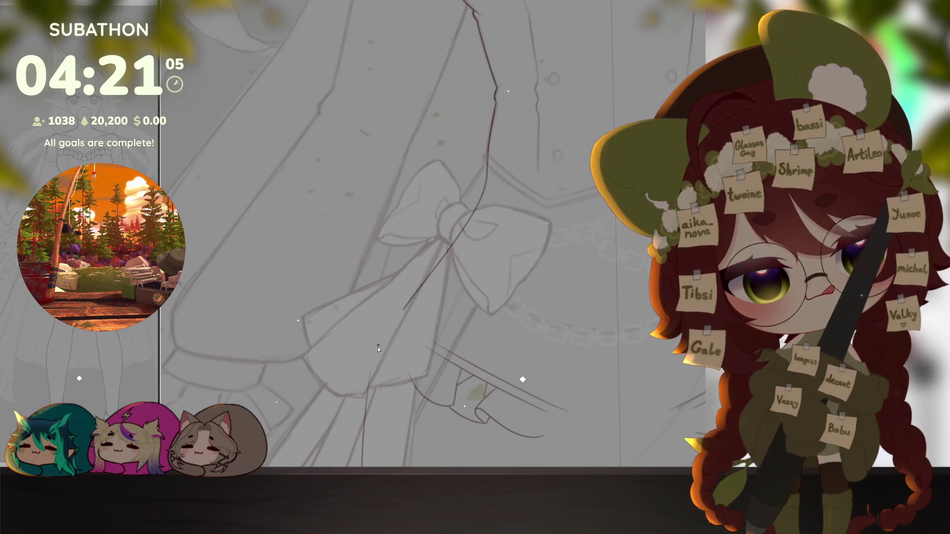
Step: Ink the ruffle line beneath the skirt bow, then view the bow and dress together
left_click_drag(569, 403, 540, 380)
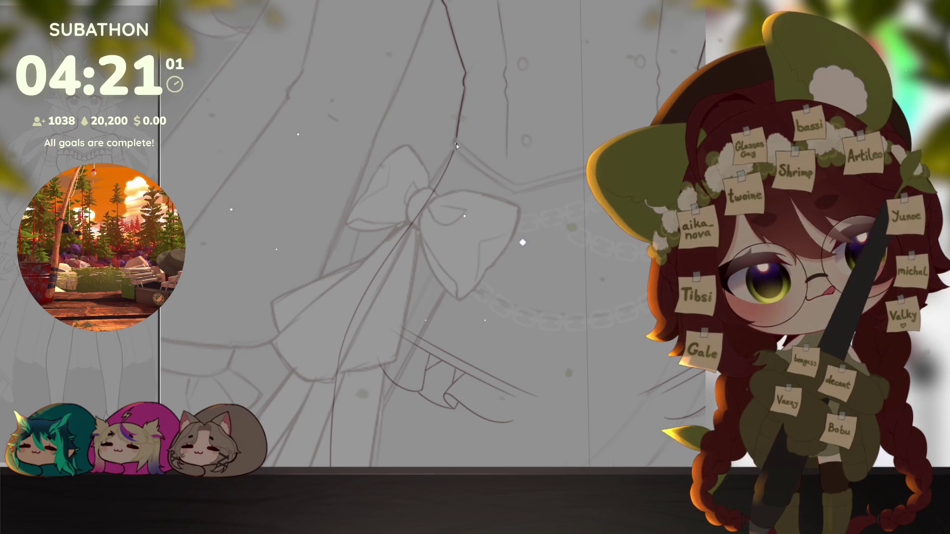
scroll(568, 365, "down", 4)
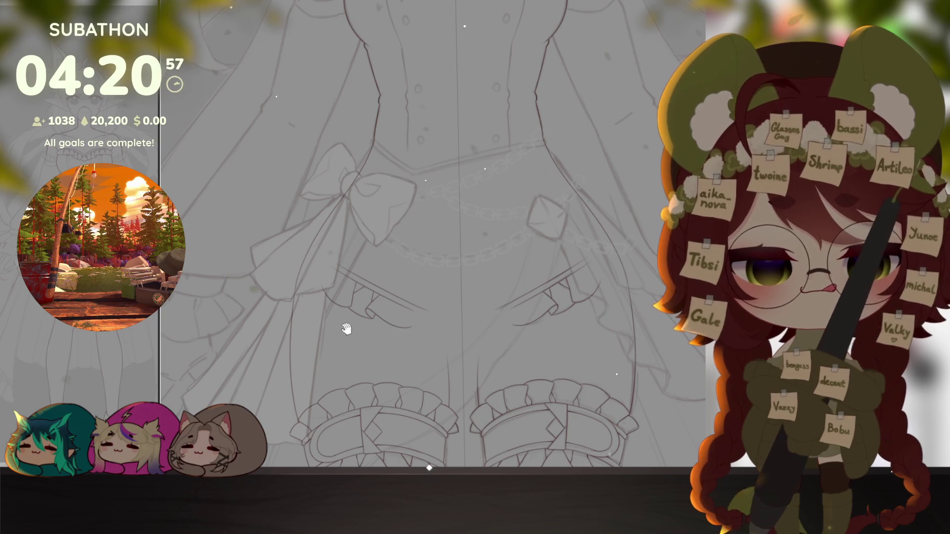
scroll(327, 303, "up", 5)
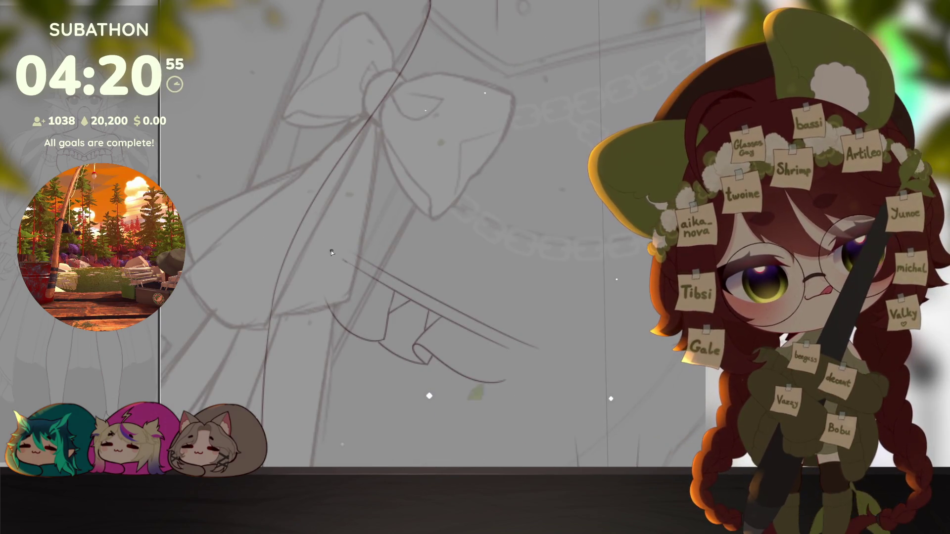
mouse_move(333, 244)
left_mouse_down()
mouse_move(537, 348)
mouse_move(418, 350)
left_mouse_up()
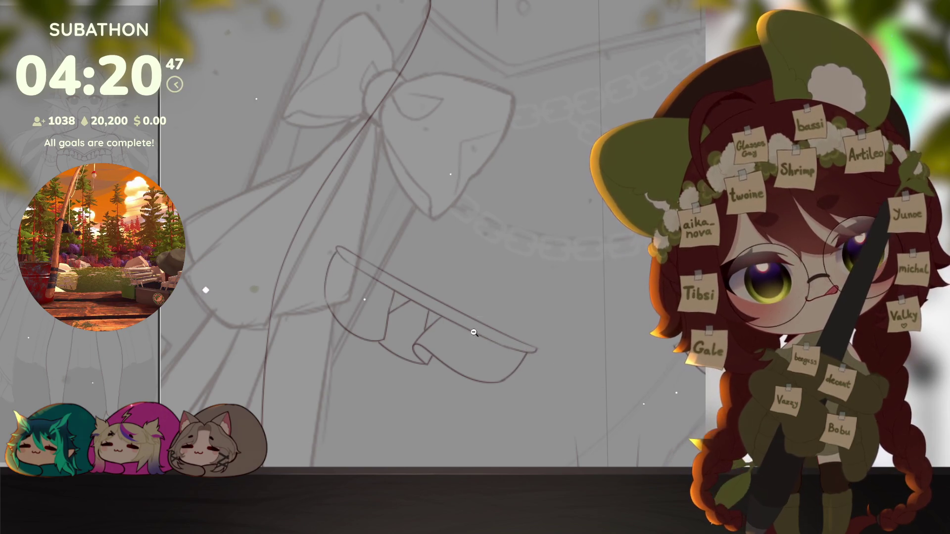
scroll(494, 329, "down", 4)
scroll(496, 328, "up", 4)
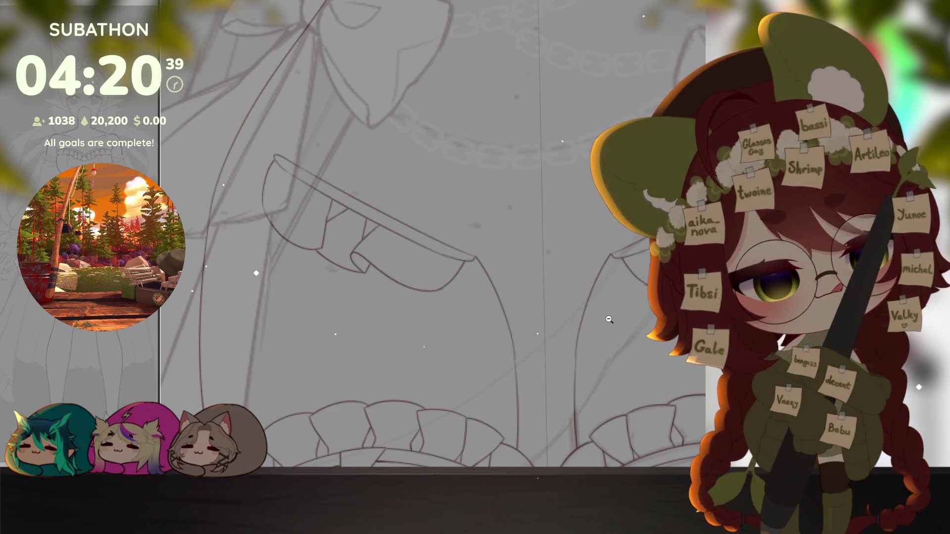
scroll(607, 319, "down", 3)
left_click_drag(519, 311, 470, 287)
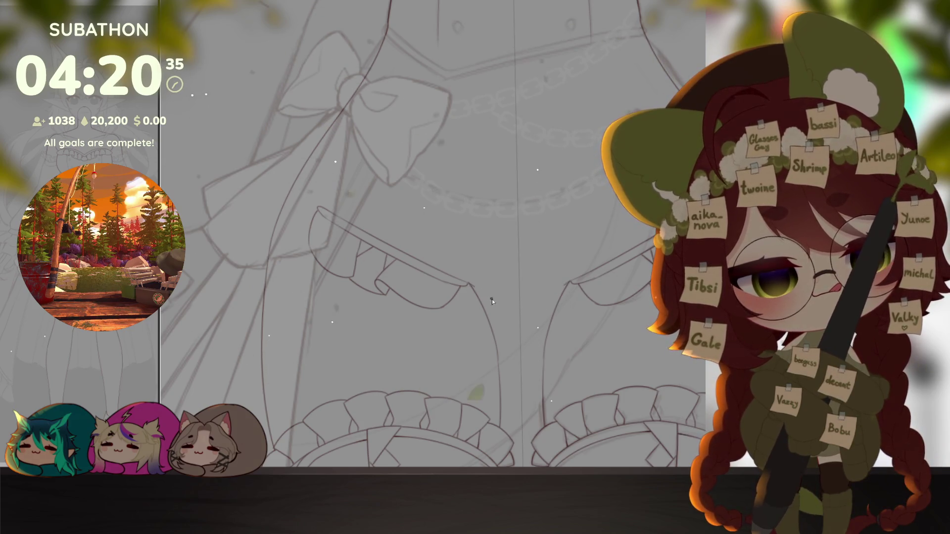
scroll(523, 303, "down", 5)
scroll(579, 371, "down", 3)
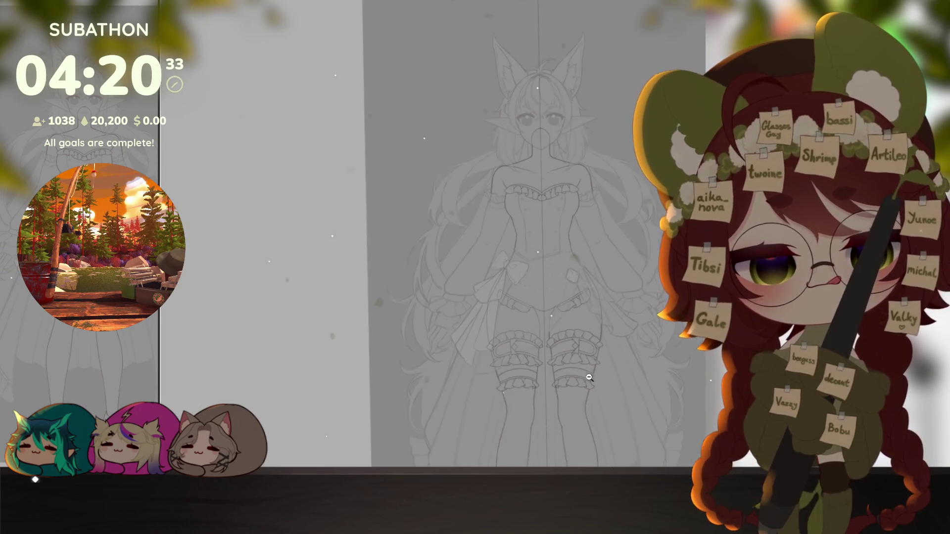
scroll(587, 375, "up", 3)
scroll(579, 356, "up", 2)
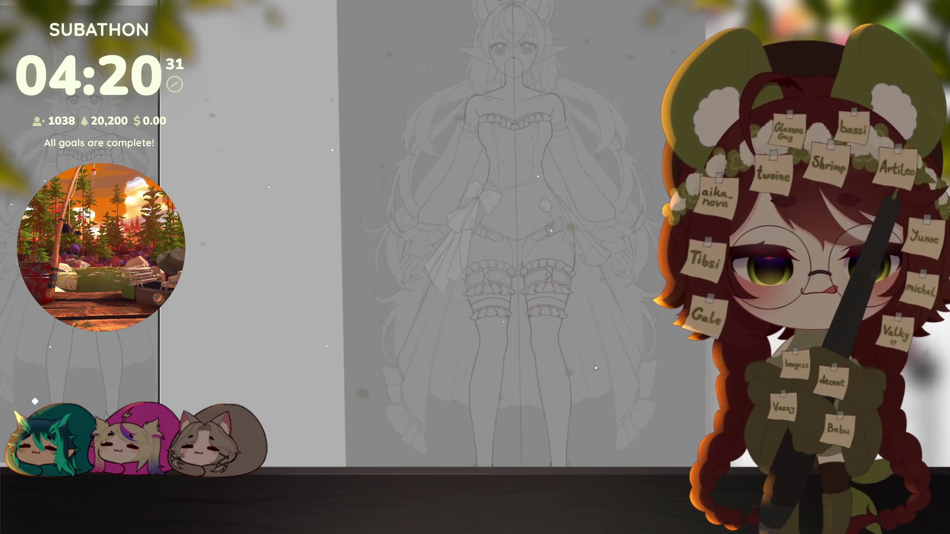
scroll(596, 364, "up", 1)
key("ctrl+comma")
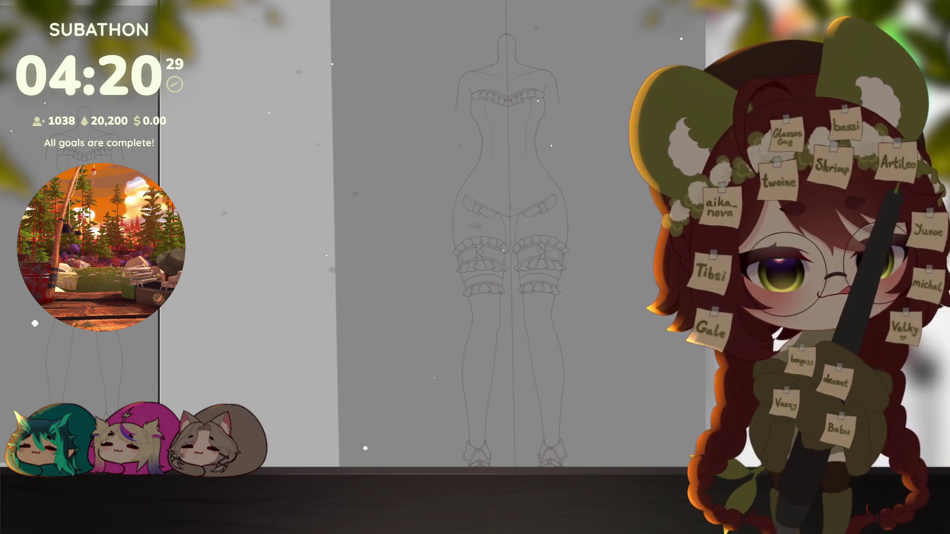
key("ctrl+comma")
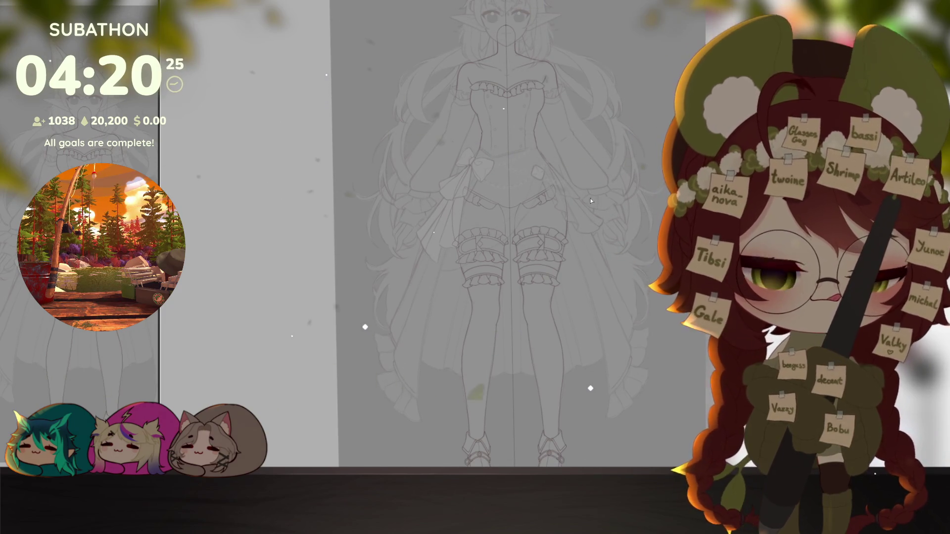
left_click_drag(590, 201, 610, 234)
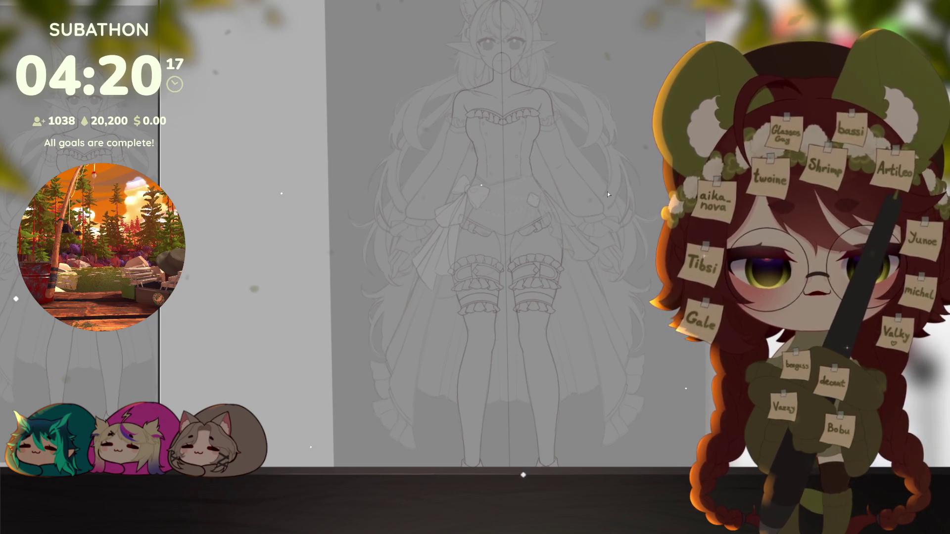
left_click_drag(567, 216, 568, 255)
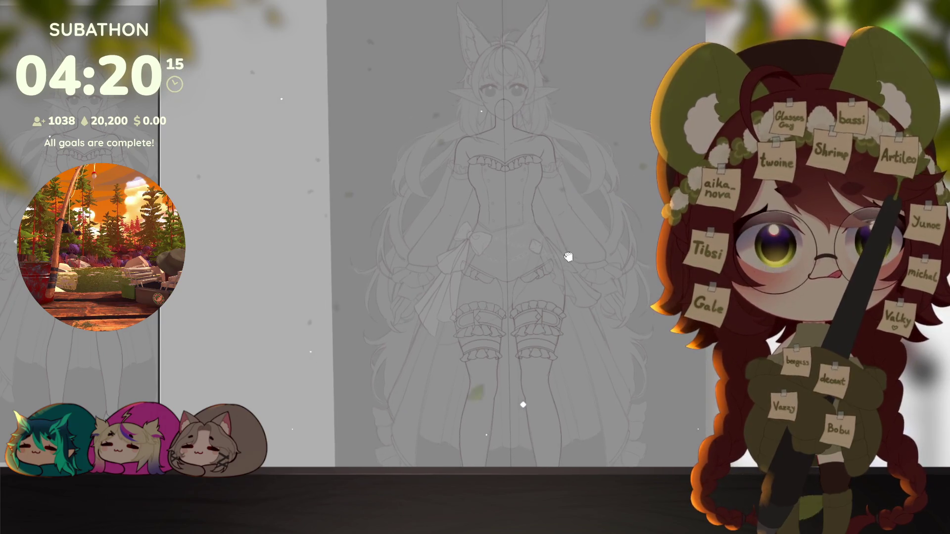
scroll(568, 255, "up", 4)
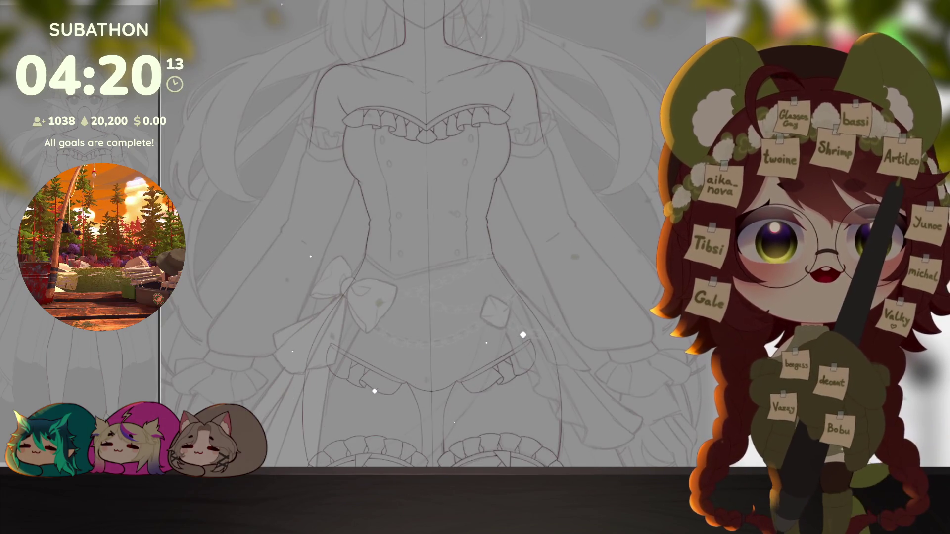
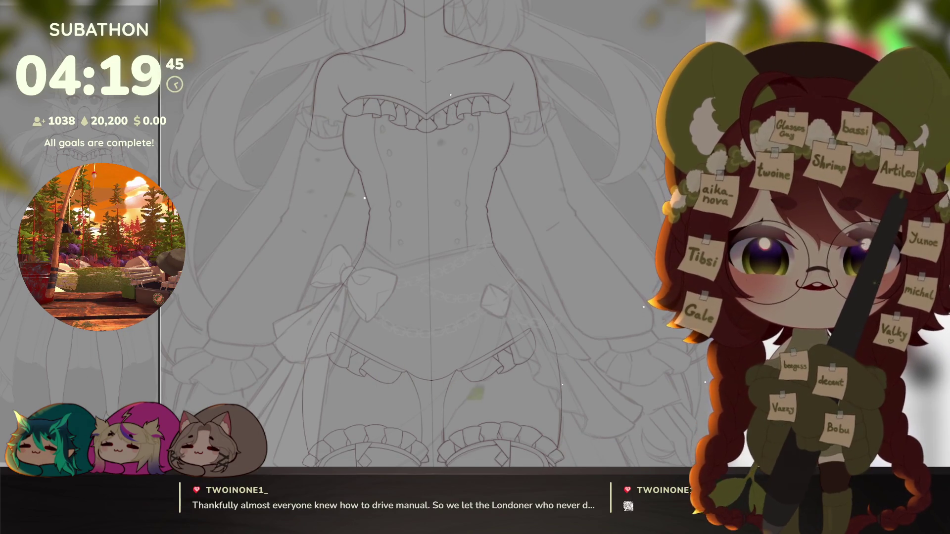
Step: Ink the top edge and lower band line of the frill around the upper leg
left_click_drag(520, 245, 603, 256)
scroll(603, 256, "down", 3)
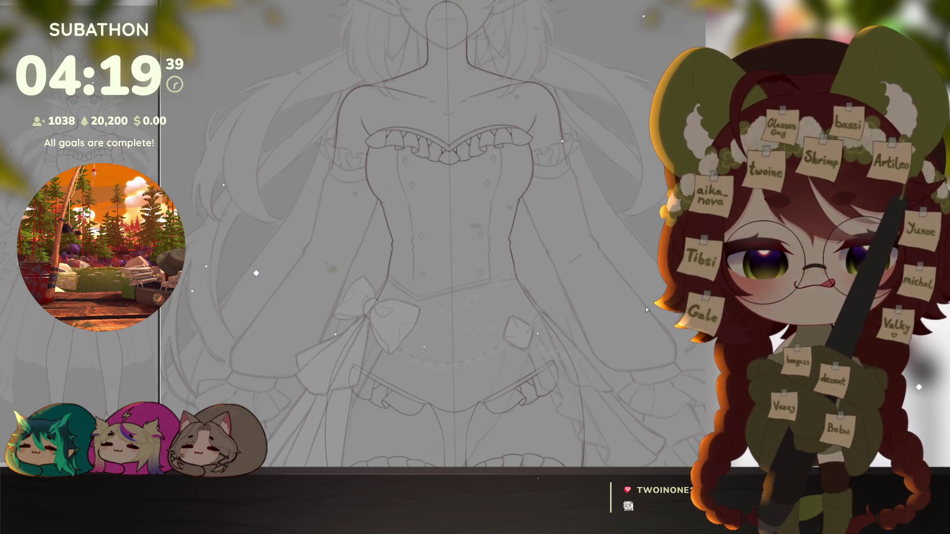
left_click_drag(645, 306, 609, 260)
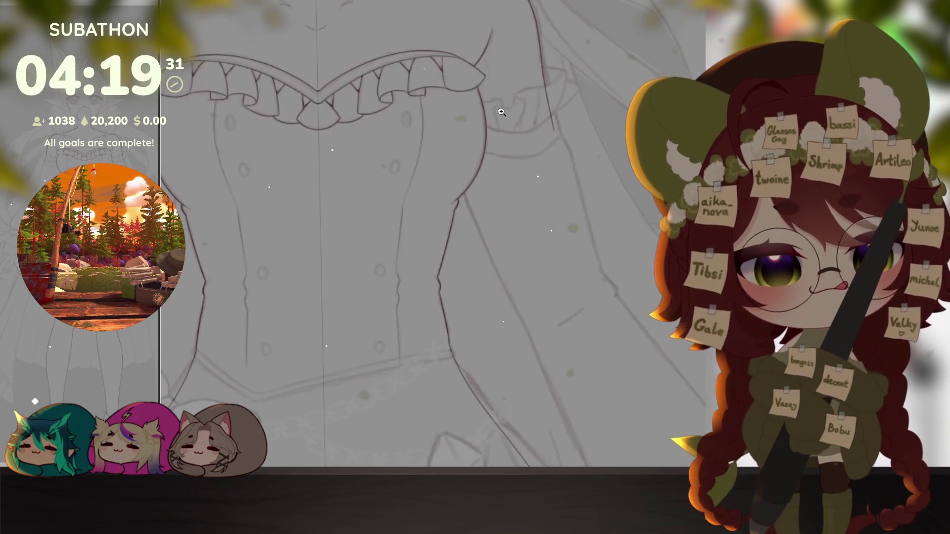
scroll(531, 336, "up", 6)
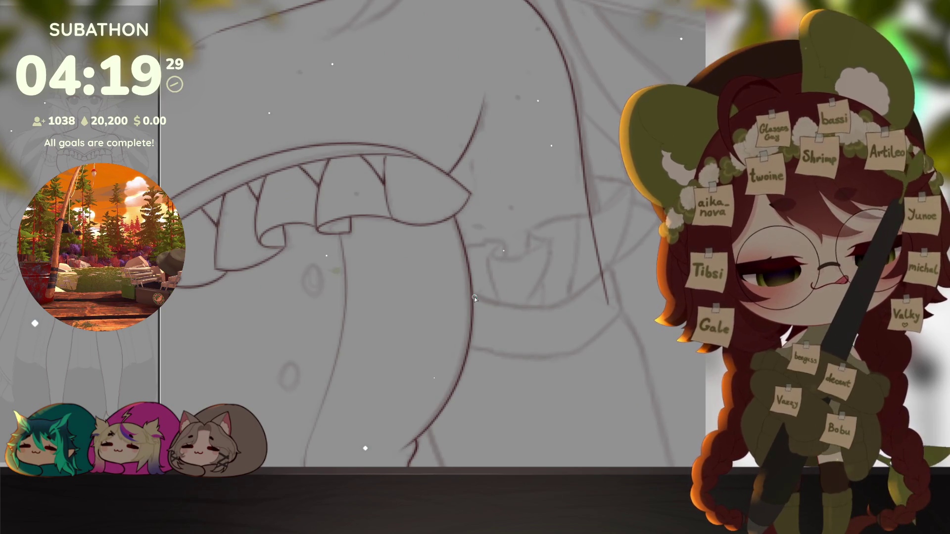
mouse_move(473, 295)
left_mouse_down()
mouse_move(542, 310)
mouse_move(603, 272)
mouse_move(610, 303)
left_mouse_up()
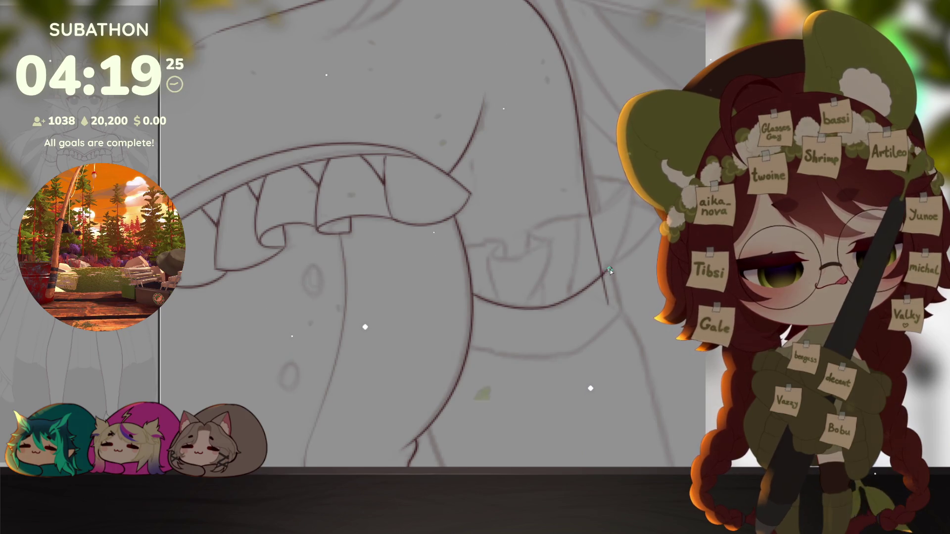
mouse_move(472, 351)
left_mouse_down()
mouse_move(562, 358)
mouse_move(609, 319)
left_mouse_up()
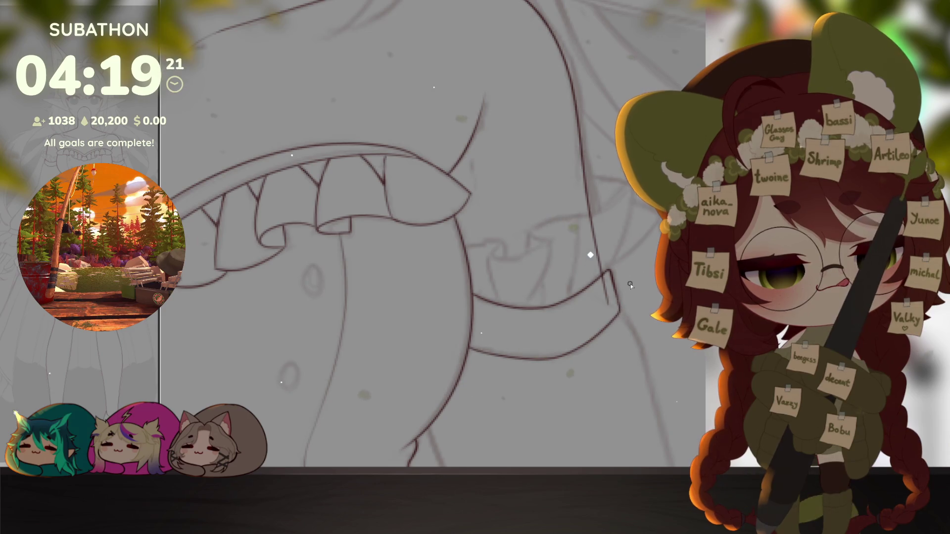
Step: Ink the curved hook of the leg frill over the grey sketch
mouse_move(520, 297)
left_mouse_down()
mouse_move(560, 359)
mouse_move(475, 319)
mouse_move(486, 312)
mouse_move(466, 330)
left_mouse_up()
scroll(446, 327, "up", 3)
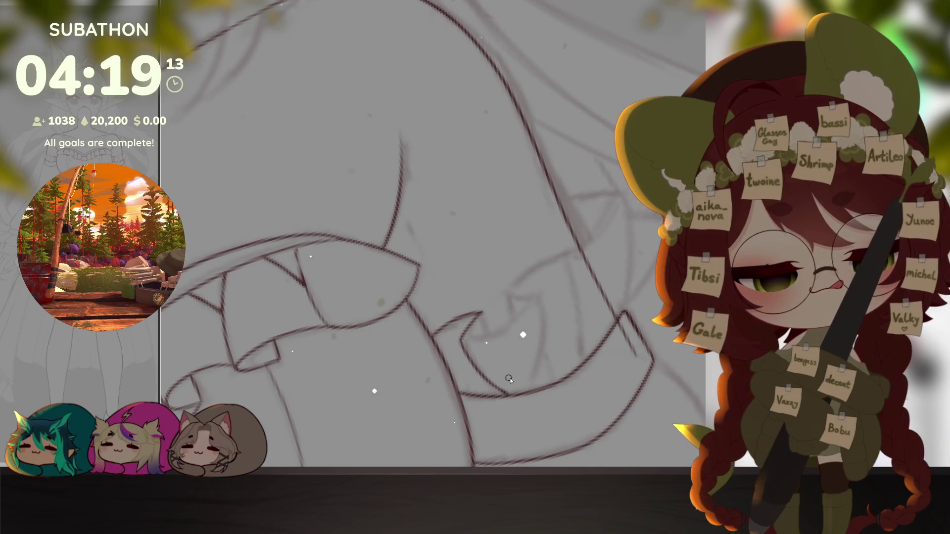
mouse_move(507, 391)
left_mouse_down()
mouse_move(542, 298)
mouse_move(616, 209)
left_mouse_up()
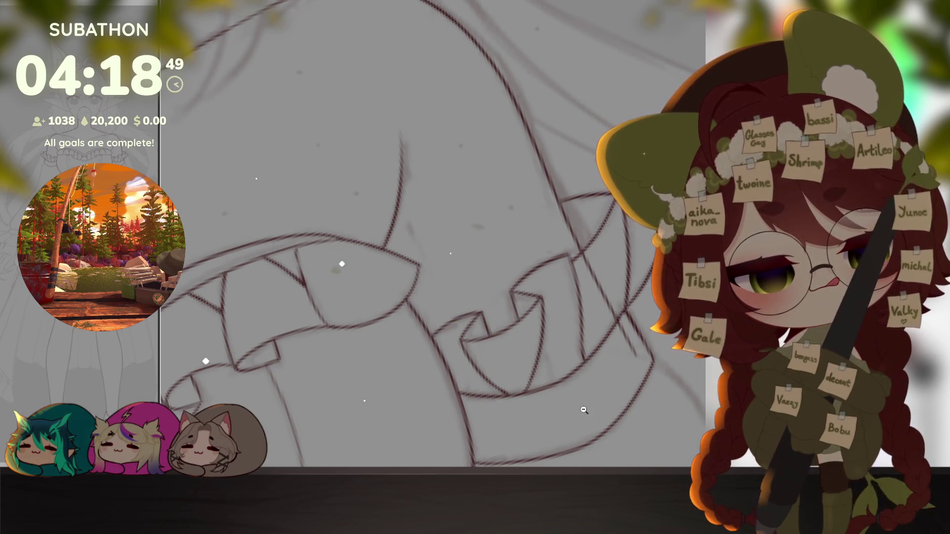
scroll(513, 298, "down", 5)
scroll(605, 368, "up", 3)
left_click_drag(605, 368, 475, 186)
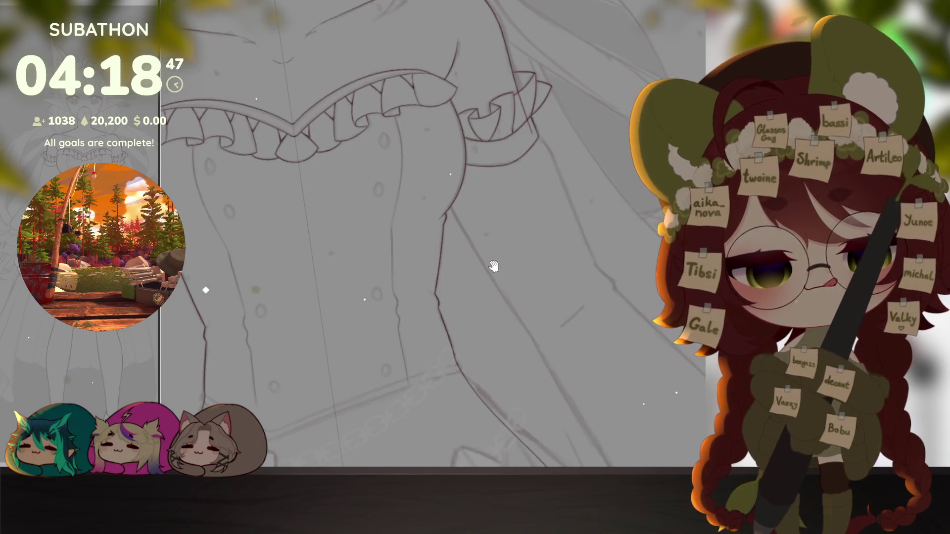
Step: Ink the inner leg line from the crotch and a line up from the bow area
left_click_drag(475, 260, 445, 112)
left_click_drag(438, 191, 539, 356)
mouse_move(475, 297)
left_mouse_down()
mouse_move(565, 235)
mouse_move(519, 334)
left_mouse_up()
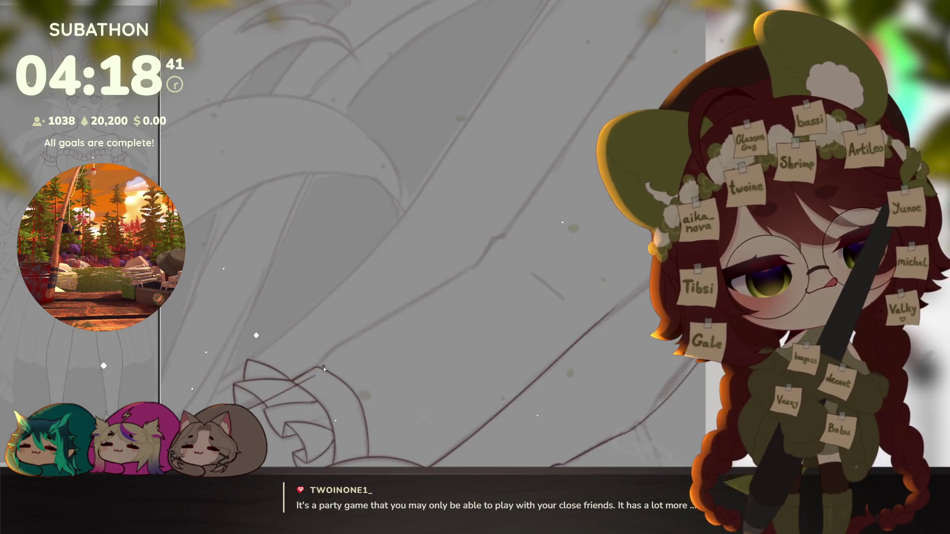
left_click_drag(318, 368, 401, 311)
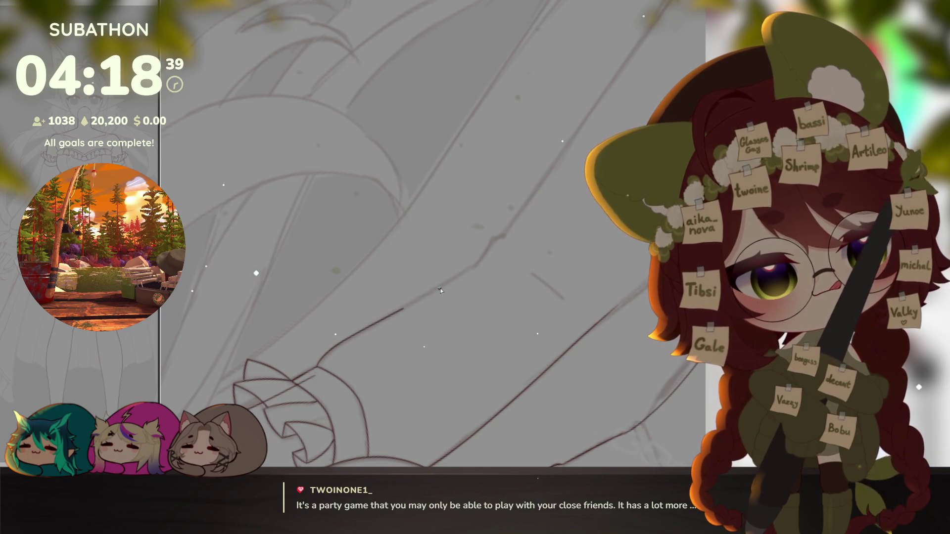
scroll(573, 239, "up", 3)
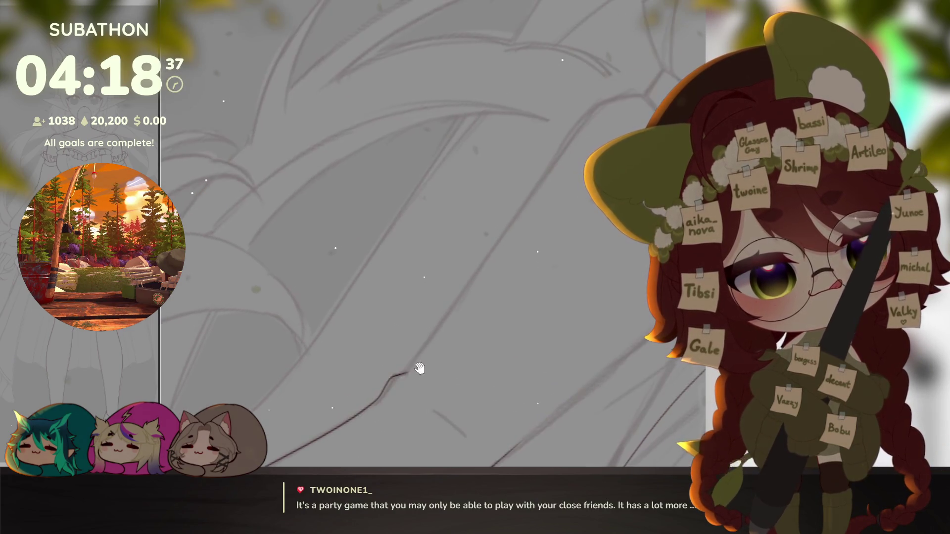
Step: Ink the long diagonal leg outline further along the sketch
left_click_drag(519, 237, 367, 384)
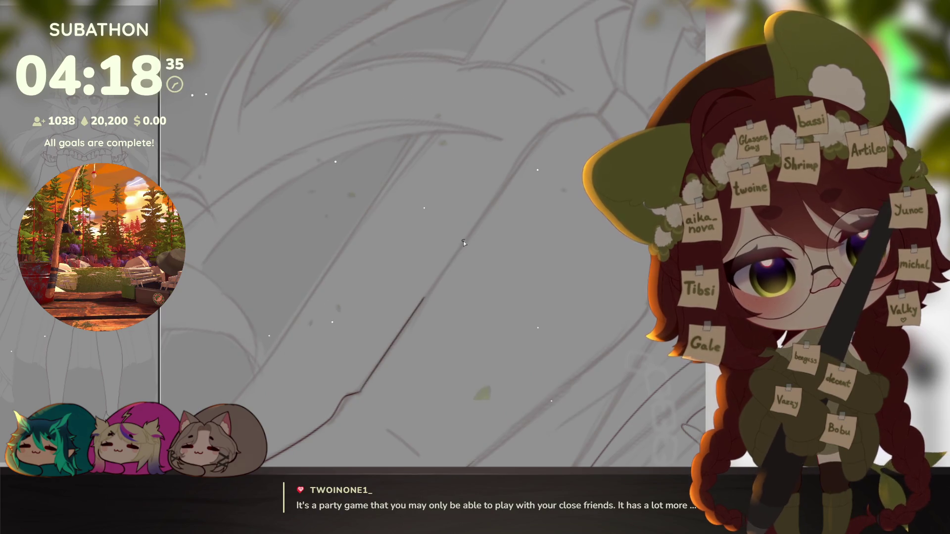
left_click_drag(520, 223, 414, 387)
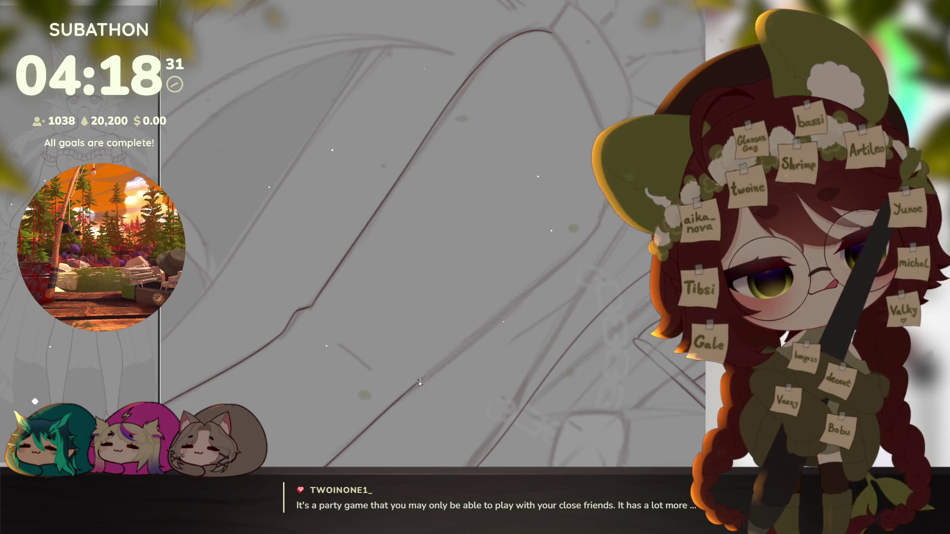
left_click_drag(477, 331, 570, 256)
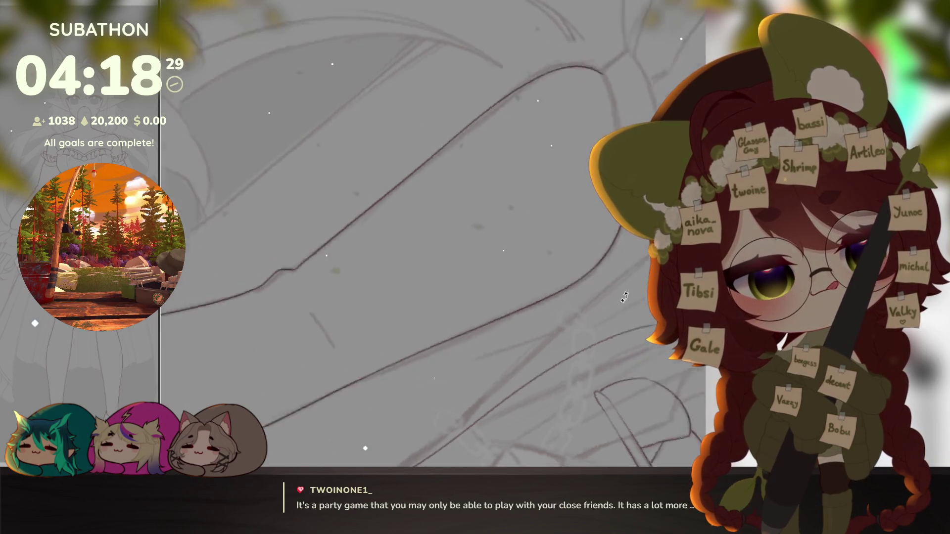
left_click_drag(519, 222, 582, 379)
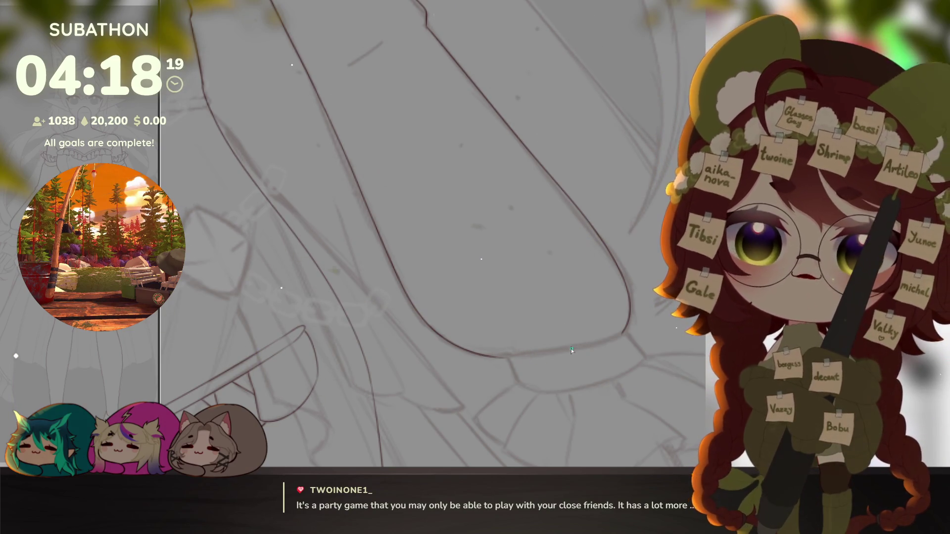
scroll(581, 333, "up", 2)
Step: Undo a stray connecting stroke, then ink a short line below the curve and the outline up the right edge
mouse_move(580, 403)
left_mouse_down()
mouse_move(469, 378)
mouse_move(553, 321)
left_mouse_up()
key("ctrl+z")
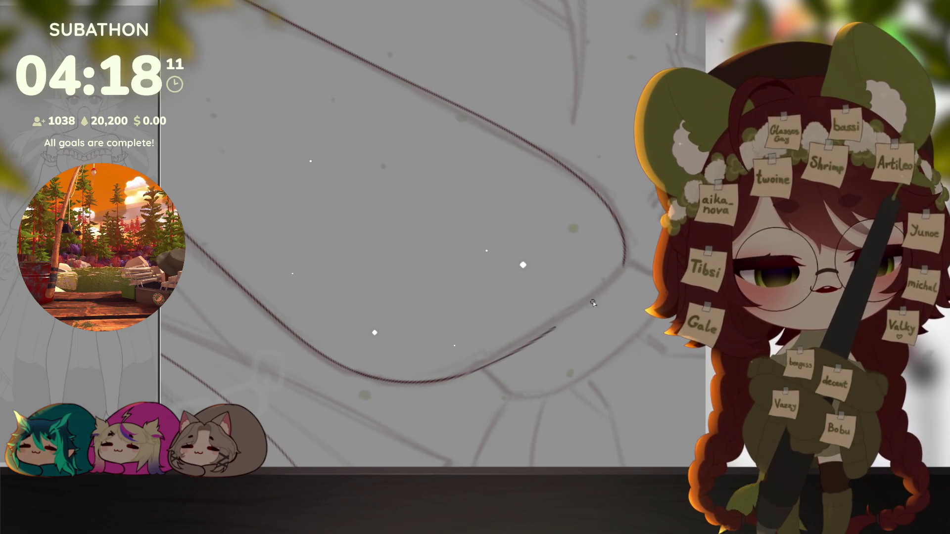
left_click_drag(621, 311, 479, 332)
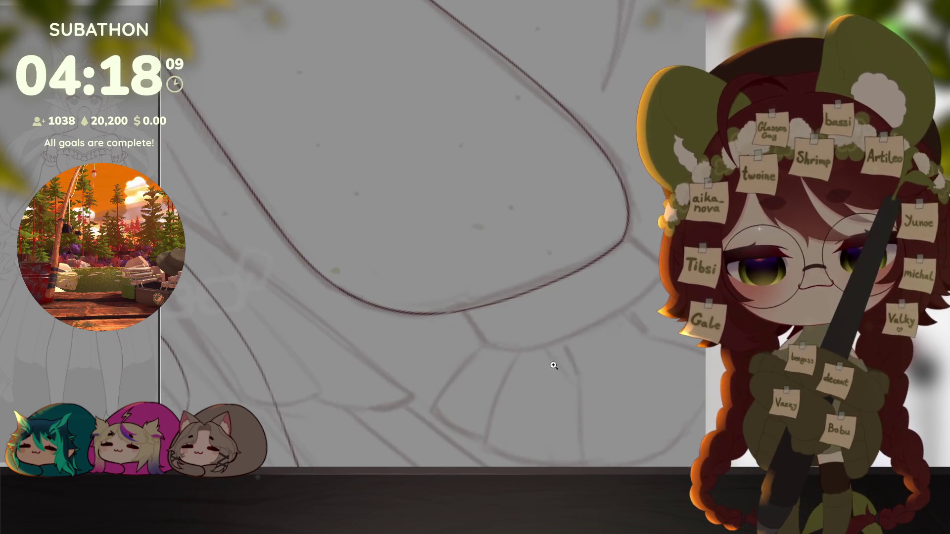
left_click_drag(433, 294, 455, 330)
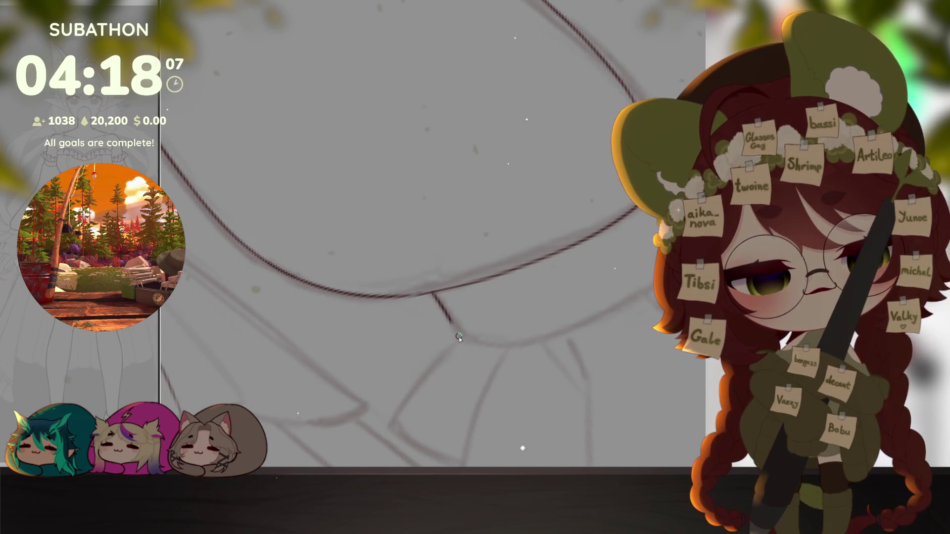
left_click_drag(581, 360, 580, 255)
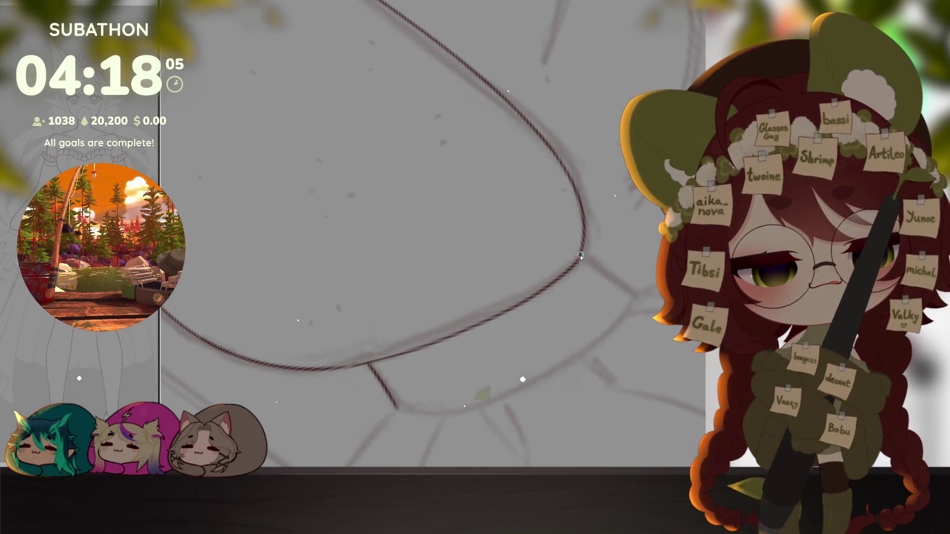
left_click_drag(631, 298, 520, 282)
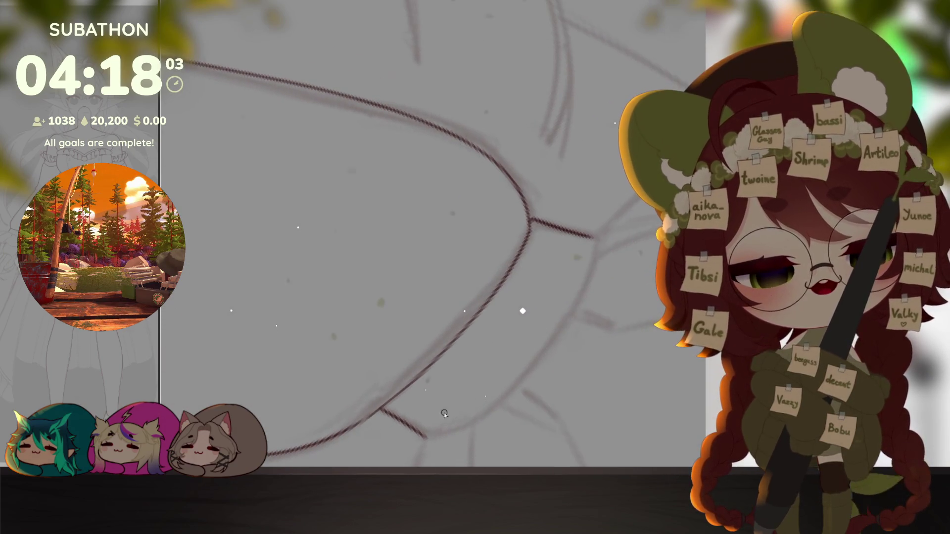
left_click_drag(428, 439, 522, 243)
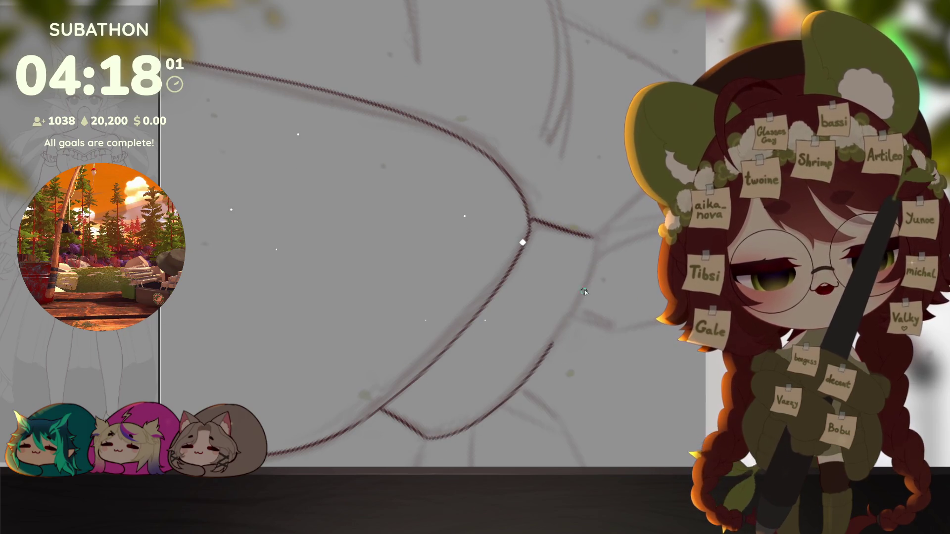
Step: Extend the diagonal ruffle line further down-left
left_click_drag(597, 238, 586, 275)
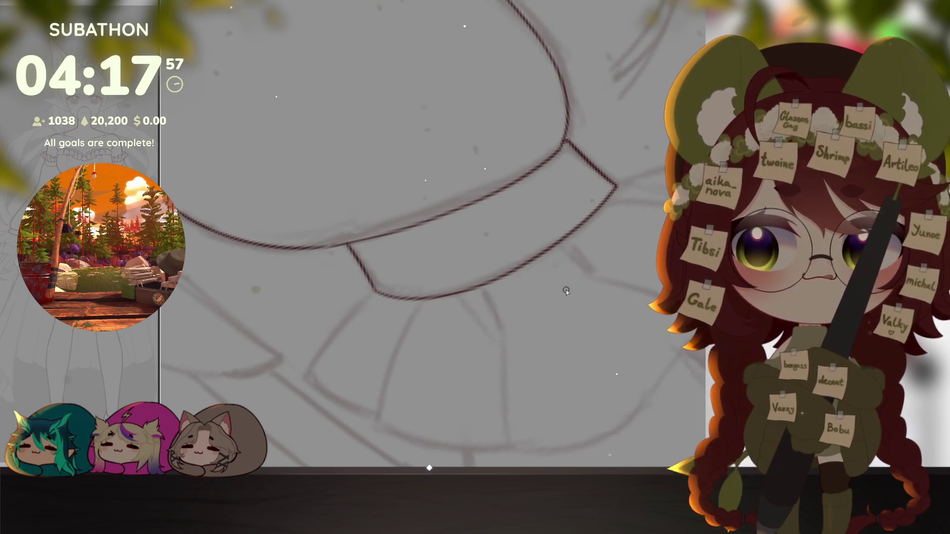
mouse_move(566, 291)
left_mouse_down()
mouse_move(605, 279)
mouse_move(528, 318)
left_mouse_up()
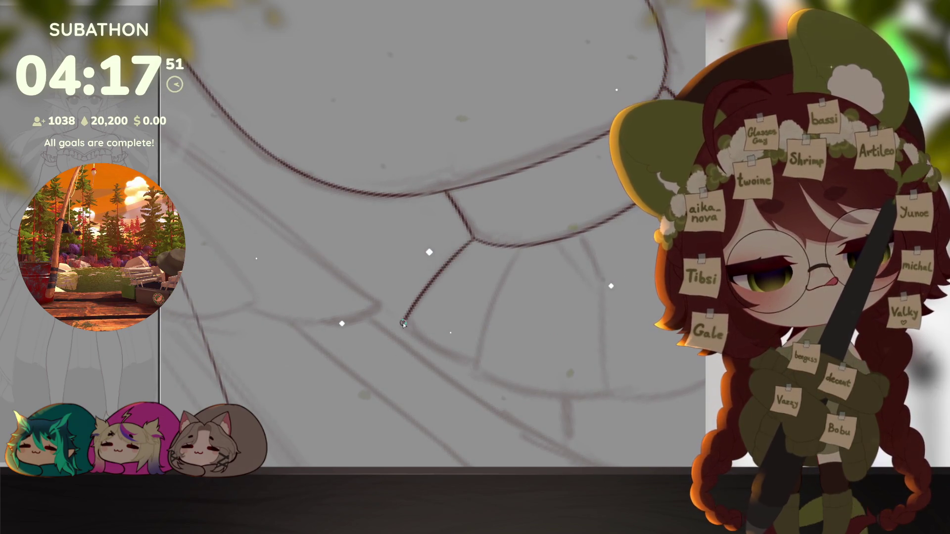
left_click_drag(404, 323, 427, 286)
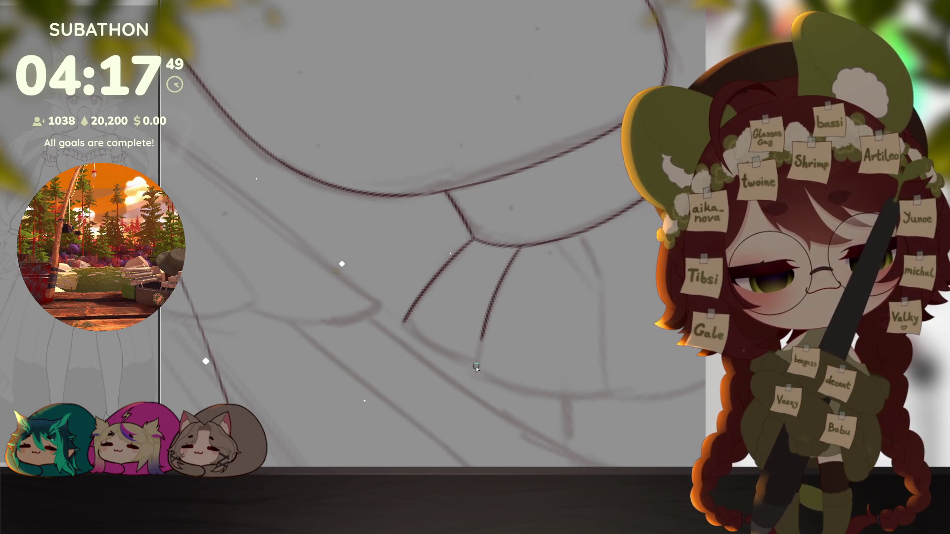
left_click_drag(554, 388, 464, 423)
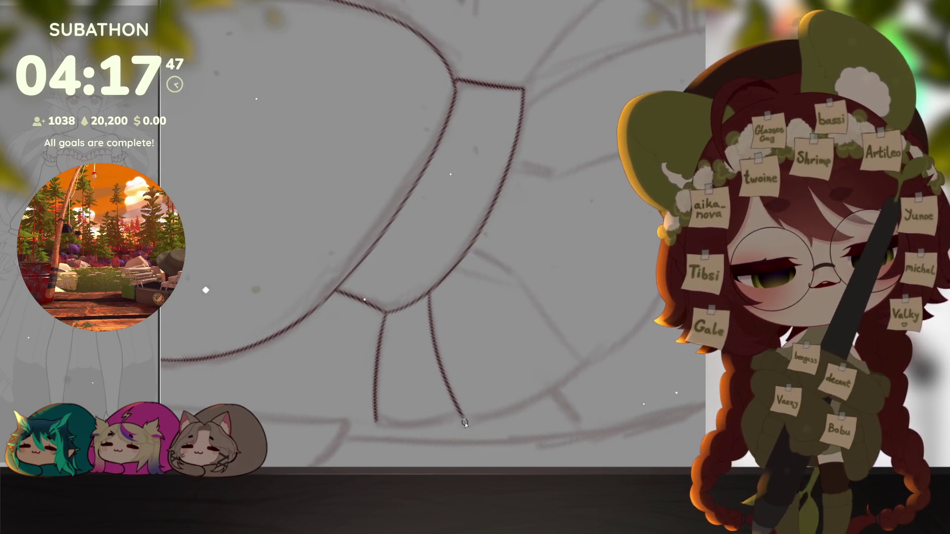
left_click_drag(602, 367, 454, 282)
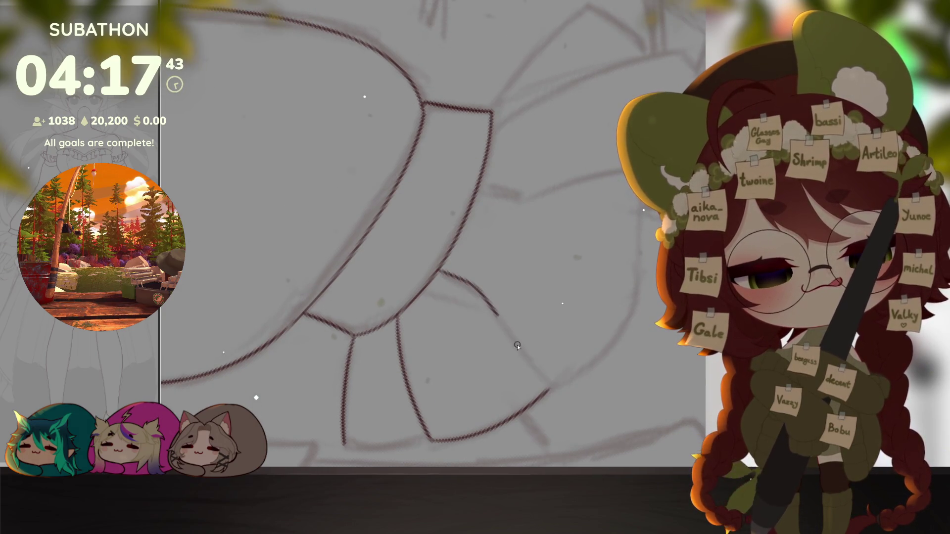
left_click_drag(589, 381, 599, 365)
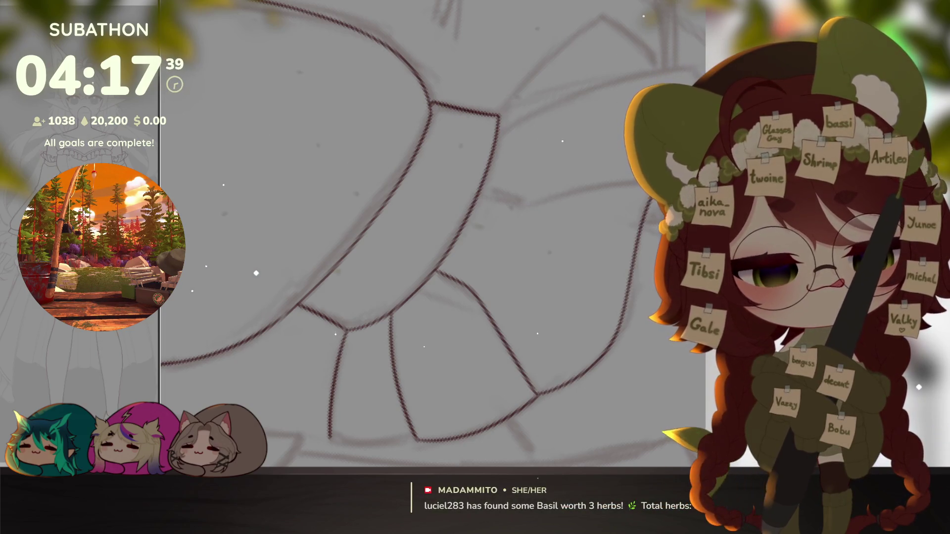
mouse_move(639, 223)
left_mouse_down()
mouse_move(629, 402)
mouse_move(586, 361)
left_mouse_up()
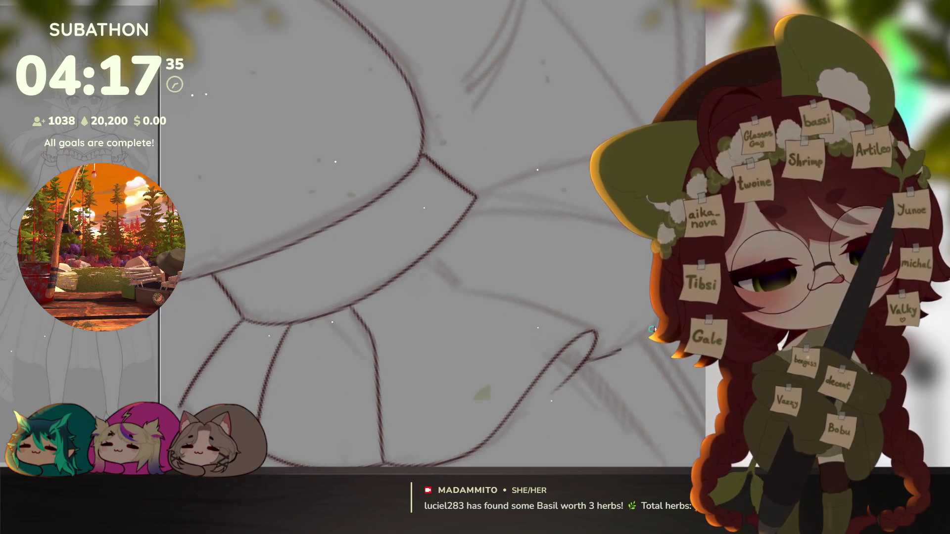
left_click_drag(616, 387, 585, 362)
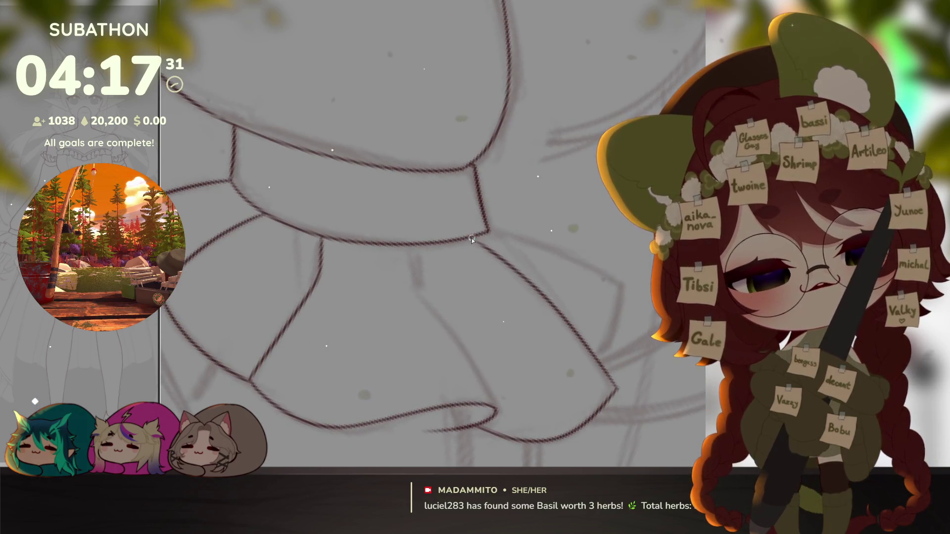
Step: Extend the cuff lineart to the right, lengthen the vertical ruffle line and add a diagonal fold line
mouse_move(477, 237)
left_mouse_down()
mouse_move(602, 271)
mouse_move(625, 222)
left_mouse_up()
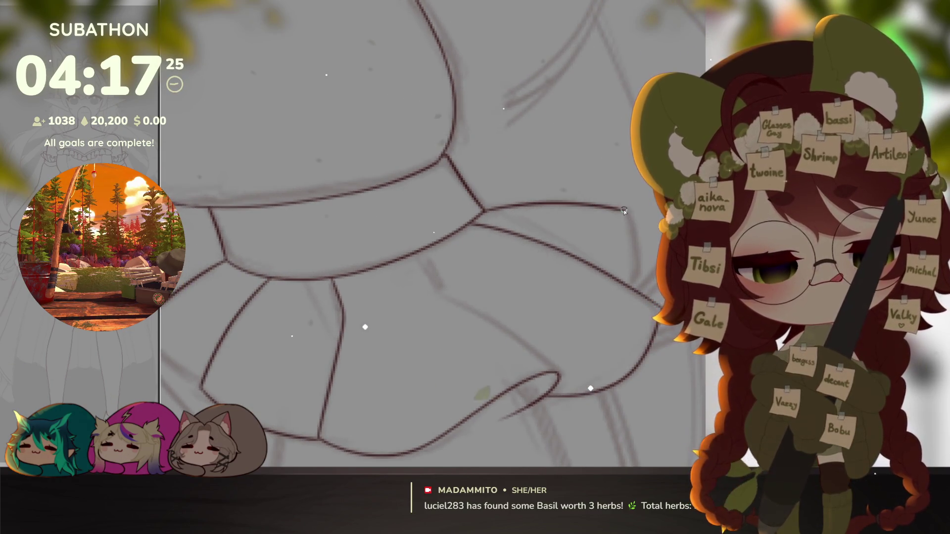
left_click_drag(632, 249, 634, 294)
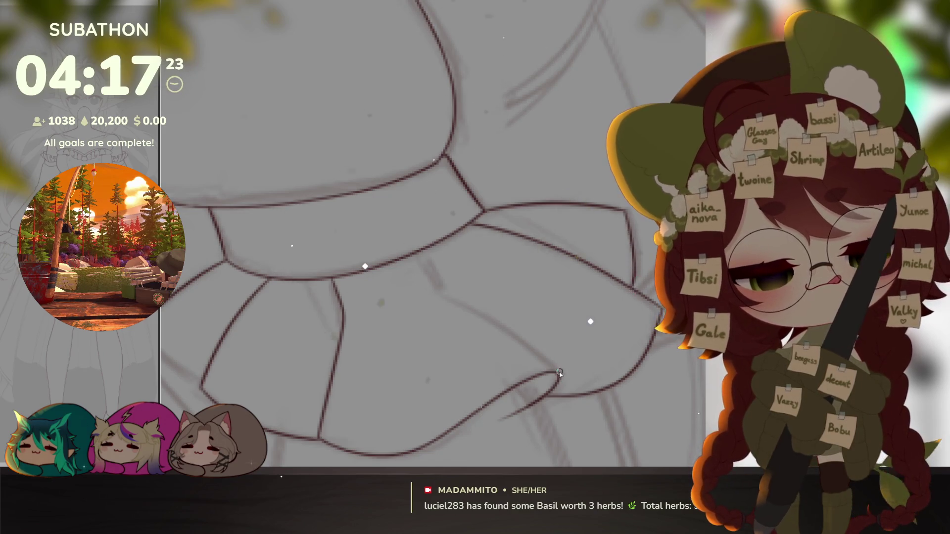
left_click_drag(553, 368, 419, 255)
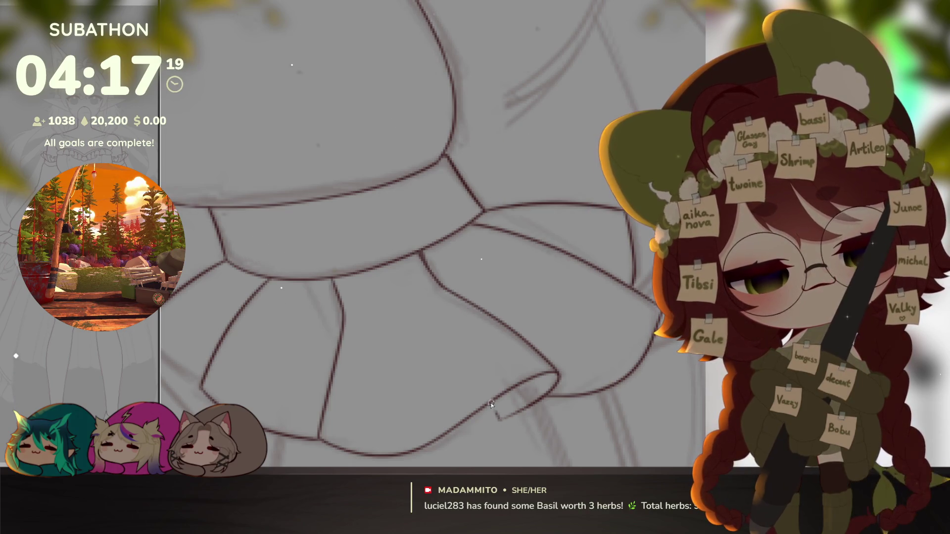
scroll(490, 404, "down", 5)
left_click_drag(519, 334, 614, 299)
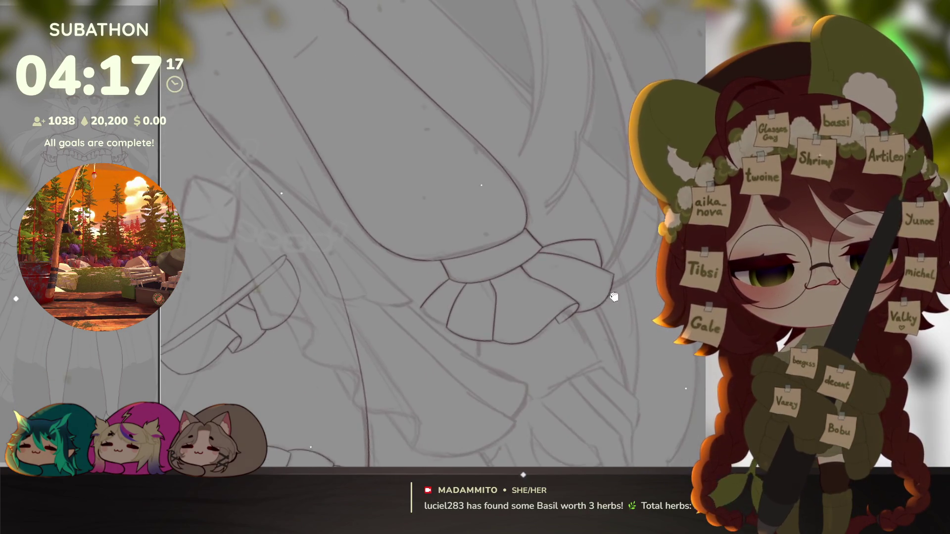
scroll(614, 299, "up", 3)
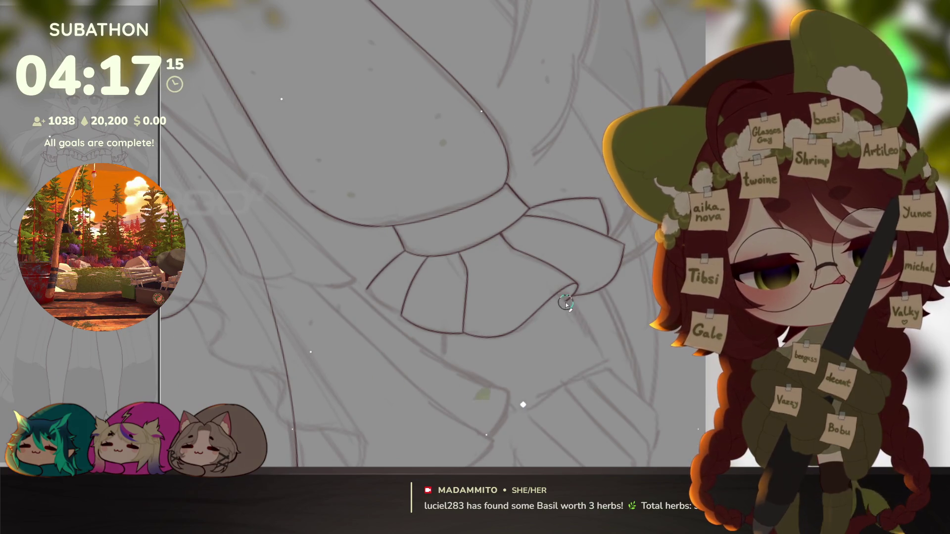
mouse_move(585, 347)
left_mouse_down()
mouse_move(377, 274)
mouse_move(406, 307)
left_mouse_up()
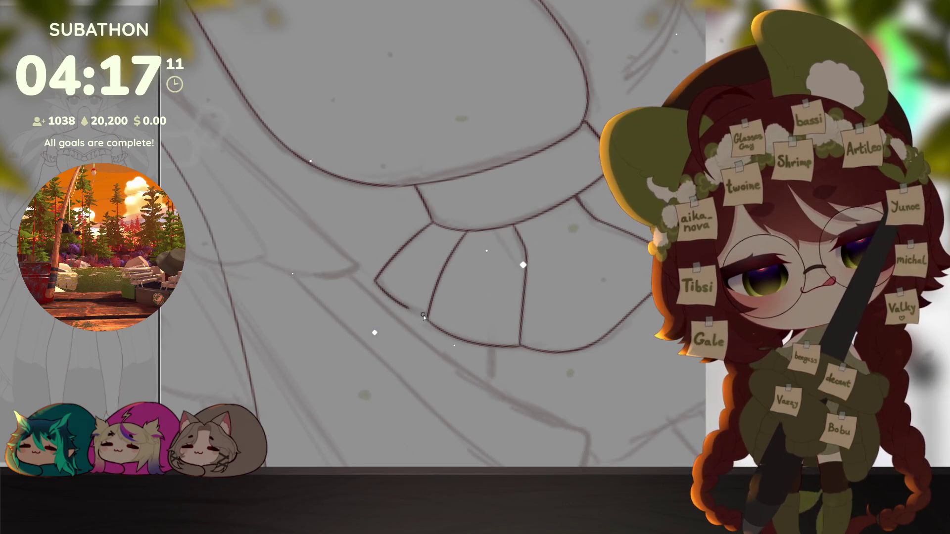
scroll(427, 314, "down", 5)
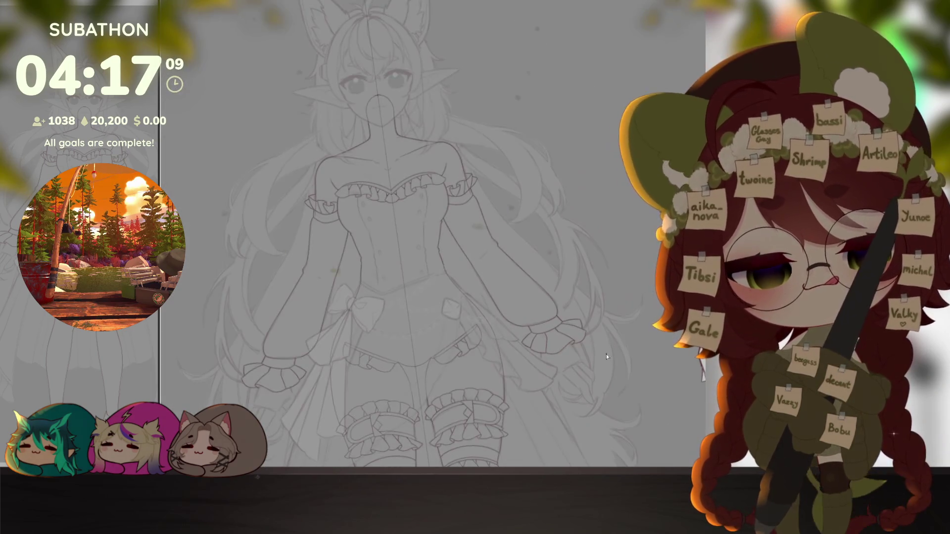
mouse_move(599, 376)
left_mouse_down()
mouse_move(629, 323)
mouse_move(623, 385)
left_mouse_up()
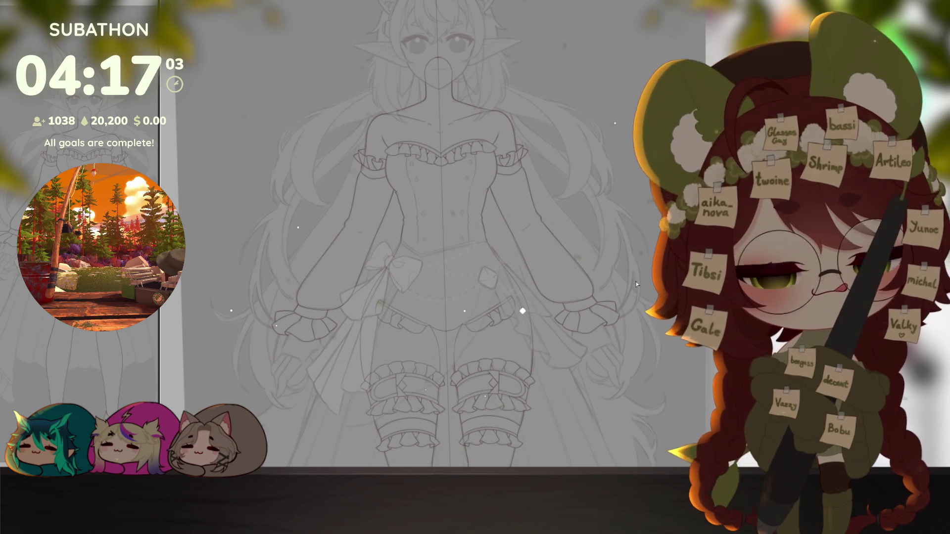
key("ctrl+h")
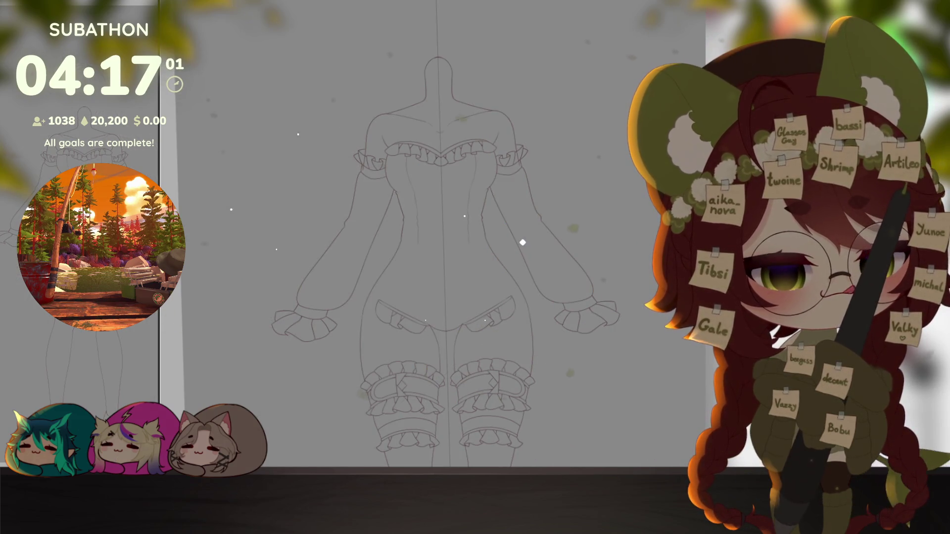
scroll(522, 153, "up", 6)
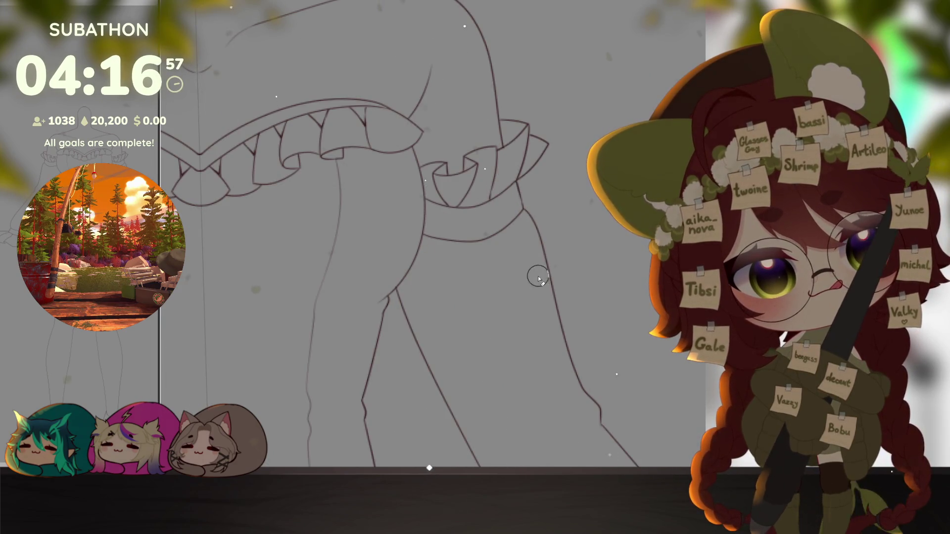
scroll(538, 276, "down", 8)
mouse_move(602, 241)
left_mouse_down()
mouse_move(633, 341)
mouse_move(624, 282)
left_mouse_up()
scroll(620, 297, "up", 2)
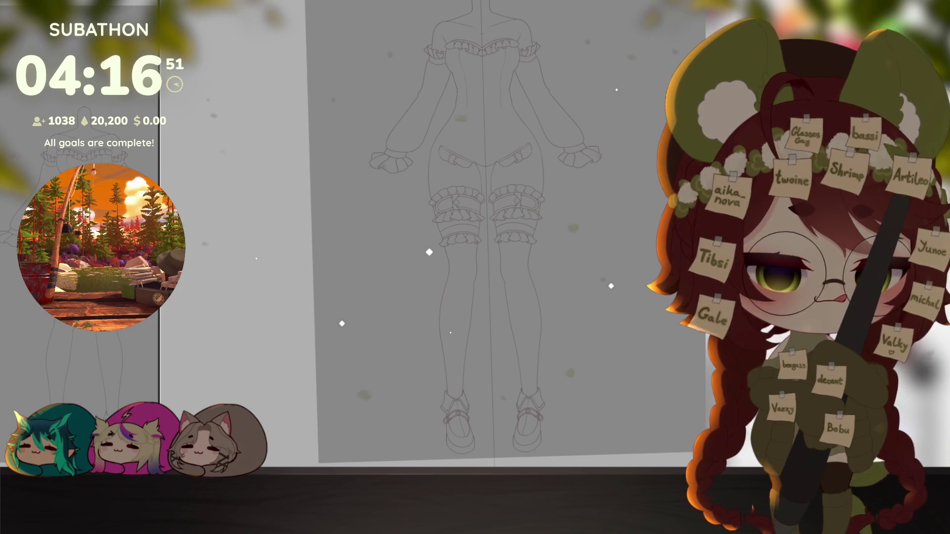
key("ctrl+z")
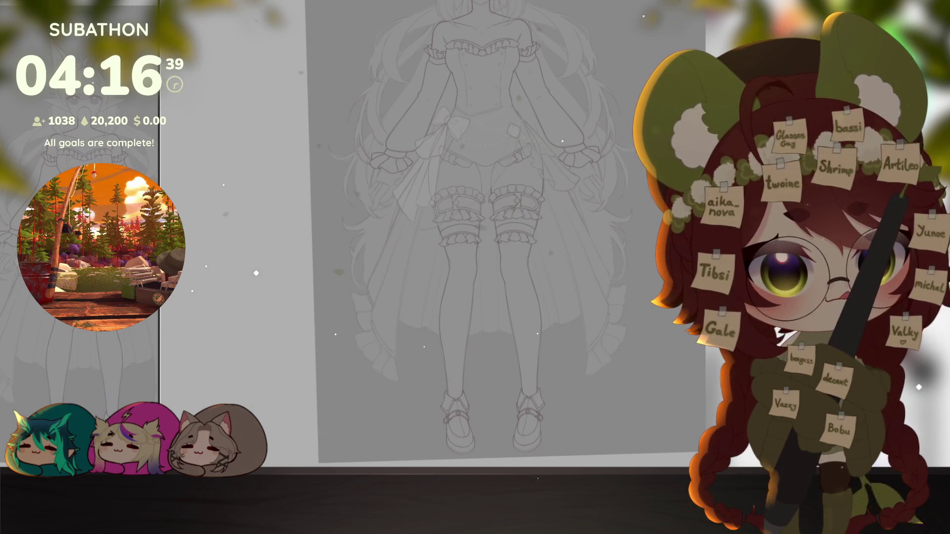
scroll(440, 278, "up", 8)
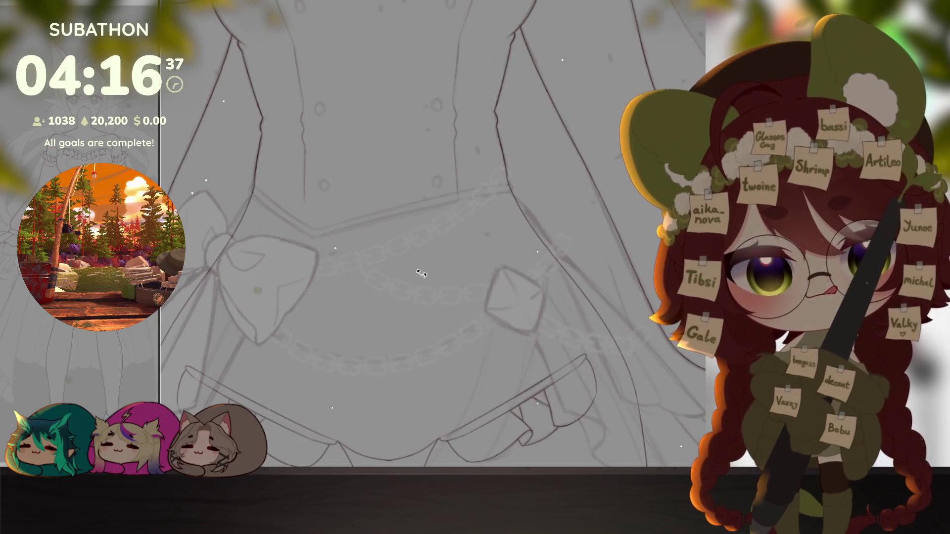
scroll(353, 242, "up", 6)
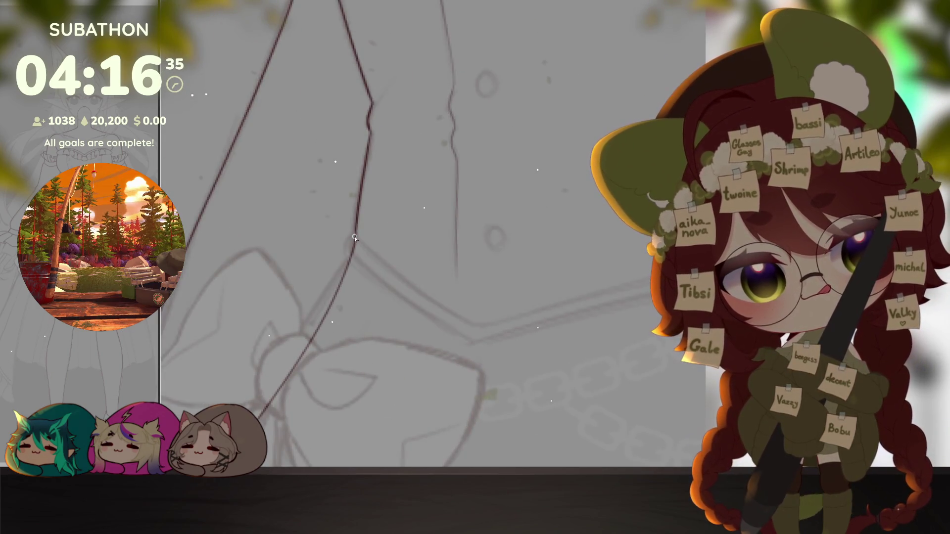
Step: Add a small hook stroke and work the inking along the corset waistband
left_click_drag(355, 238, 354, 256)
left_click_drag(533, 379, 462, 398)
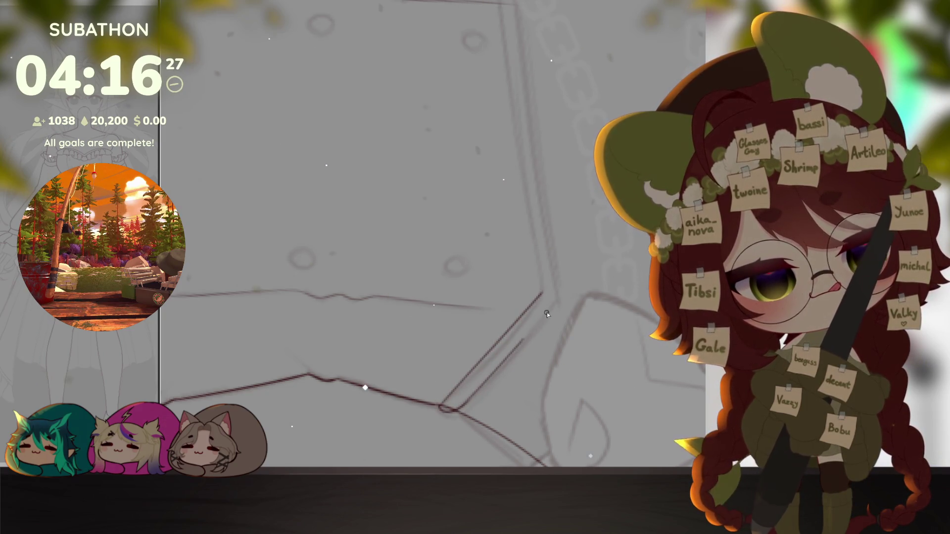
left_click_drag(555, 301, 574, 320)
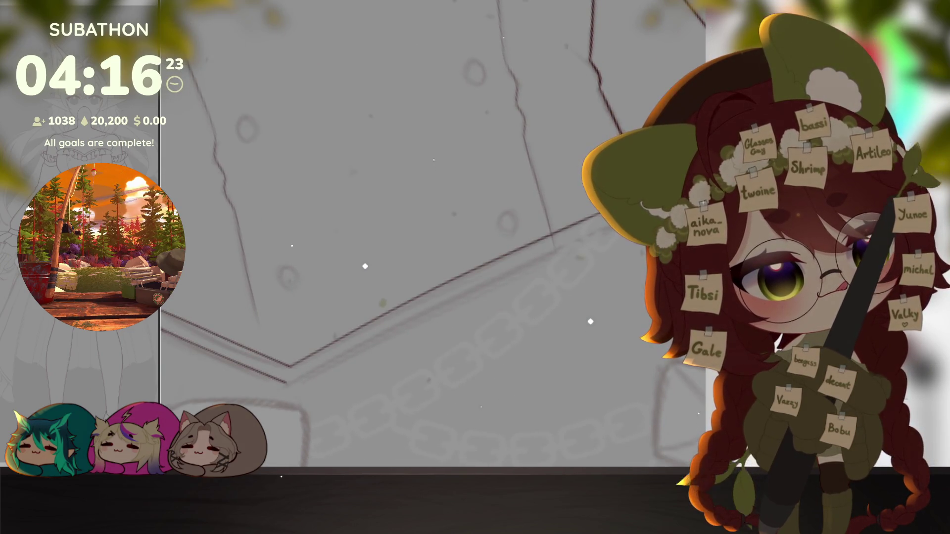
left_click_drag(381, 323, 422, 358)
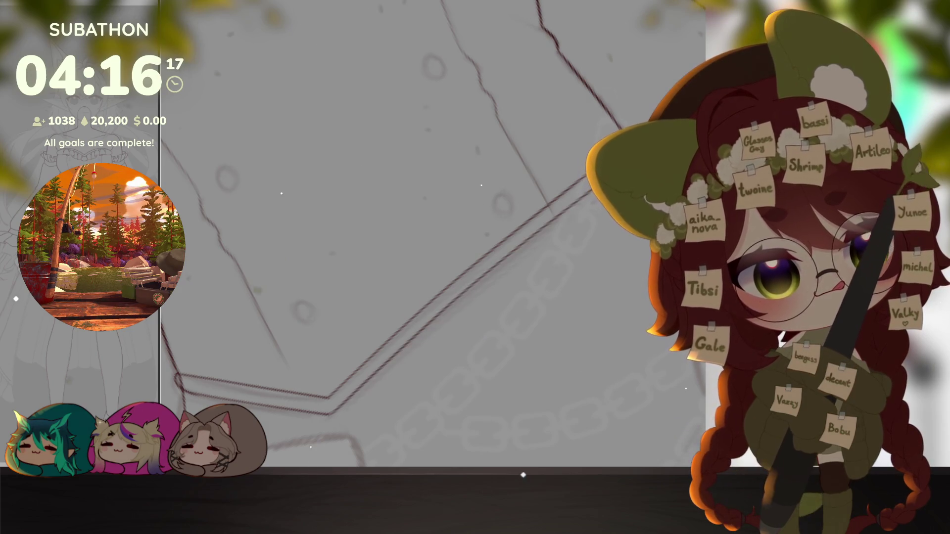
Step: Continue the lineart along the corset's pointed lower edge toward the right side
left_click_drag(370, 377, 548, 257)
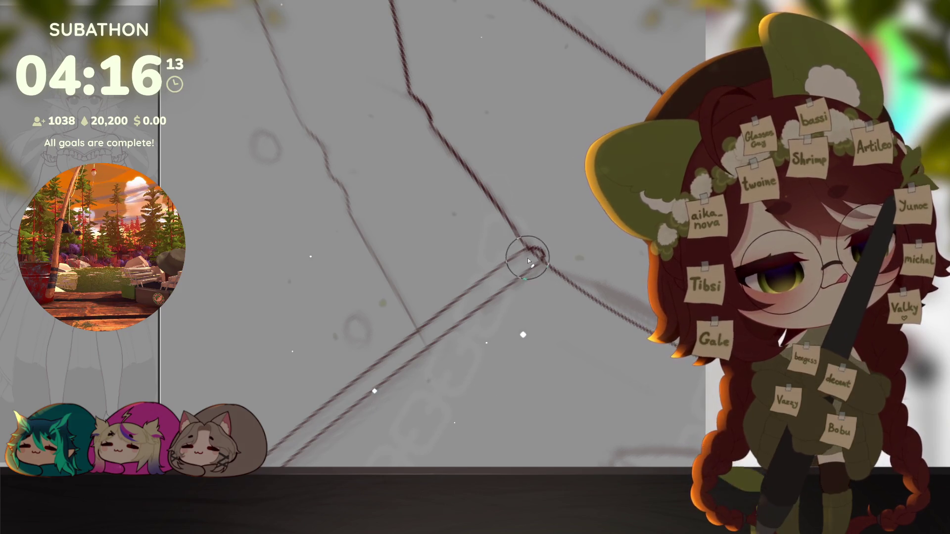
scroll(527, 258, "up", 1)
left_click_drag(301, 423, 348, 368)
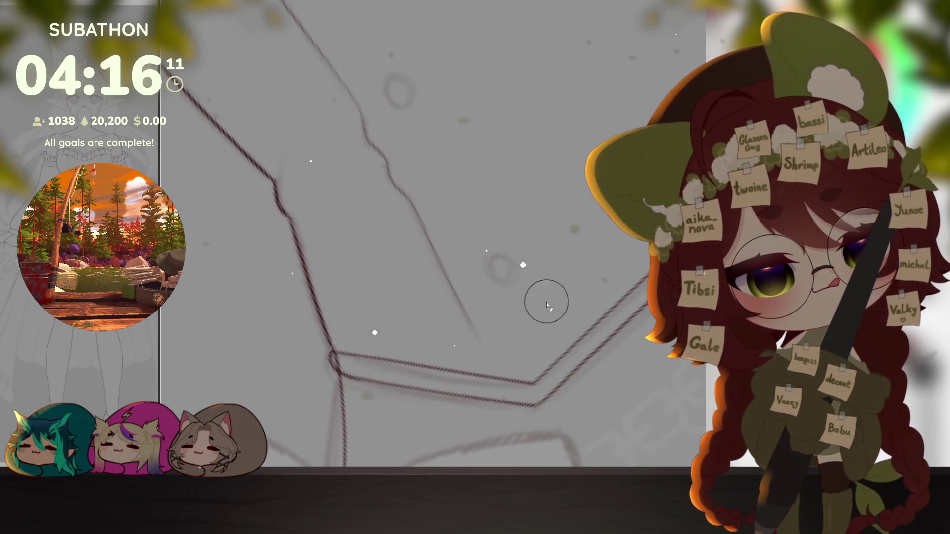
scroll(497, 388, "down", 3)
mouse_move(460, 334)
left_mouse_down()
mouse_move(570, 391)
mouse_move(522, 413)
left_mouse_up()
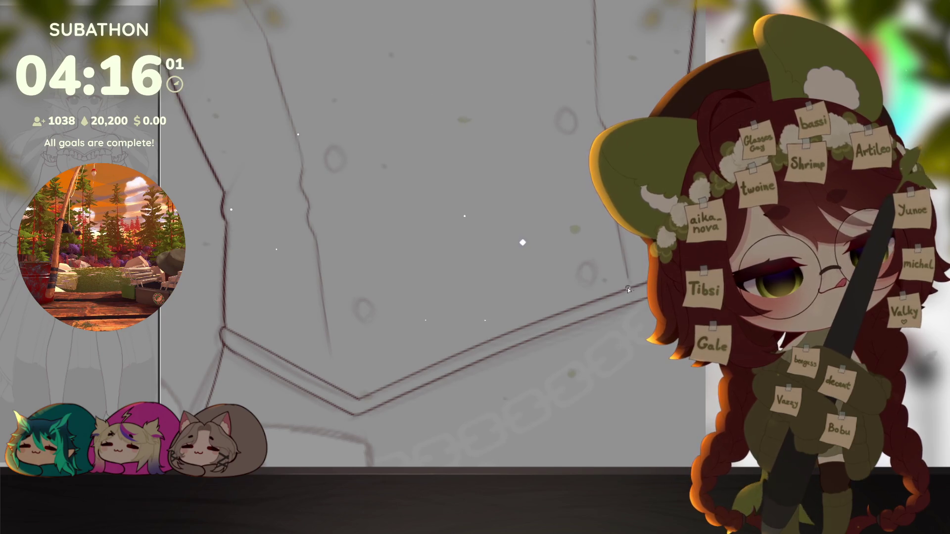
mouse_move(405, 391)
left_mouse_down()
mouse_move(473, 380)
mouse_move(460, 372)
left_mouse_up()
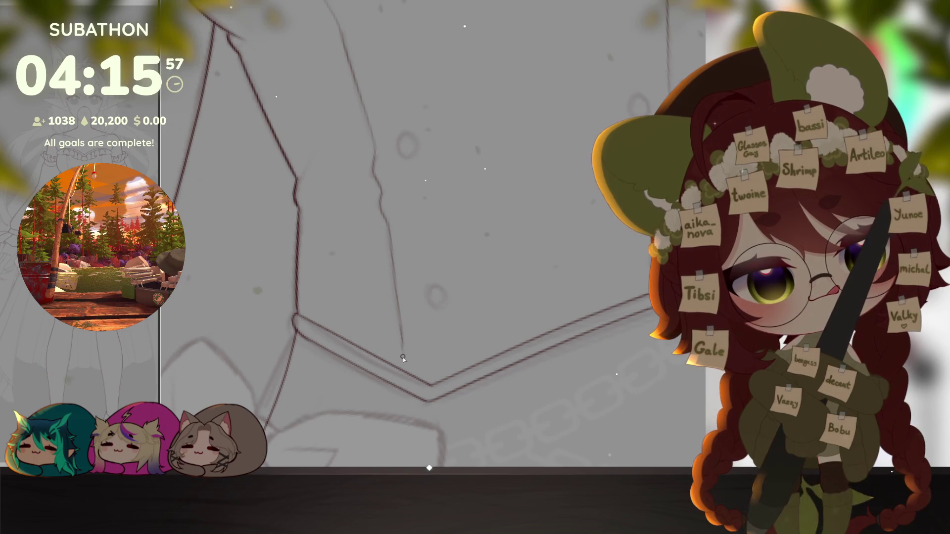
scroll(403, 367, "down", 6)
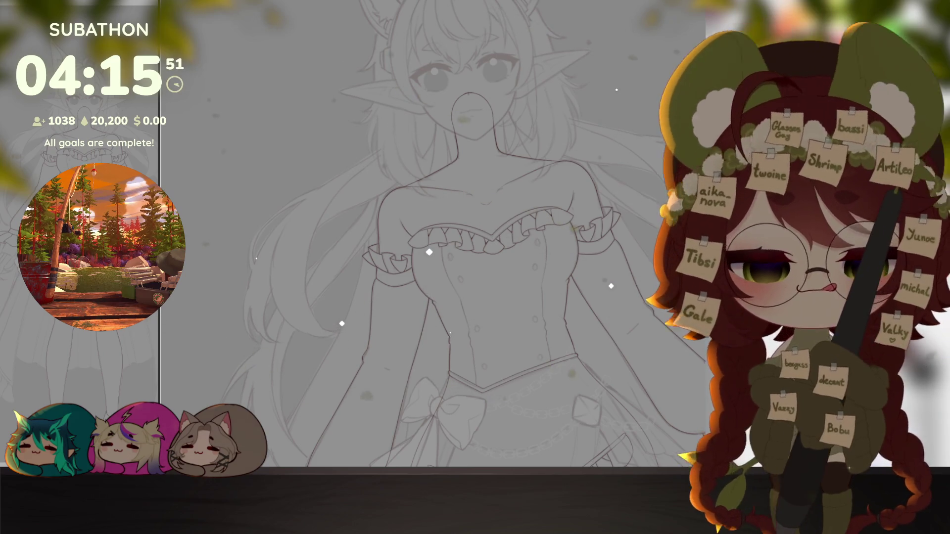
scroll(576, 373, "down", 5)
Step: Reset canvas rotation, hide the hair sketch layers and show the plain head silhouette
key("Escape")
left_click_drag(577, 373, 616, 386)
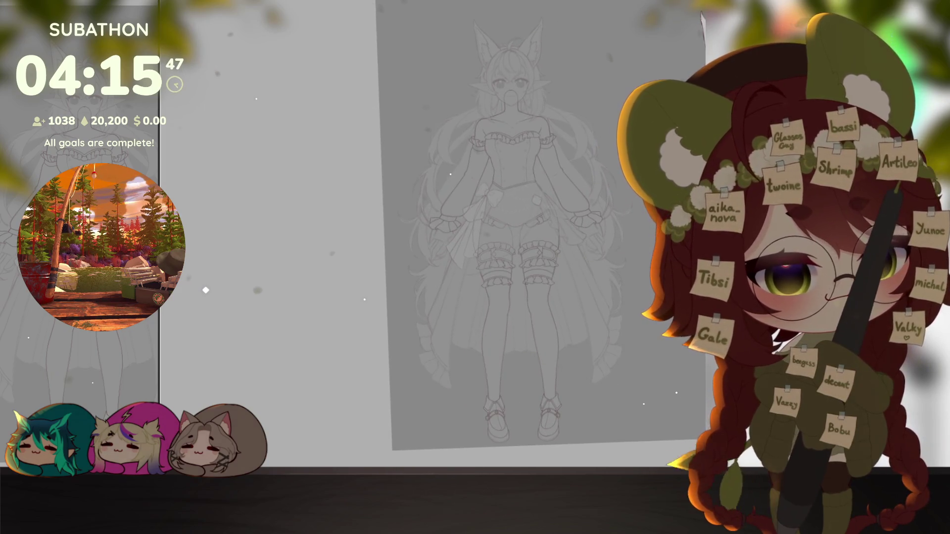
left_click(476, 267)
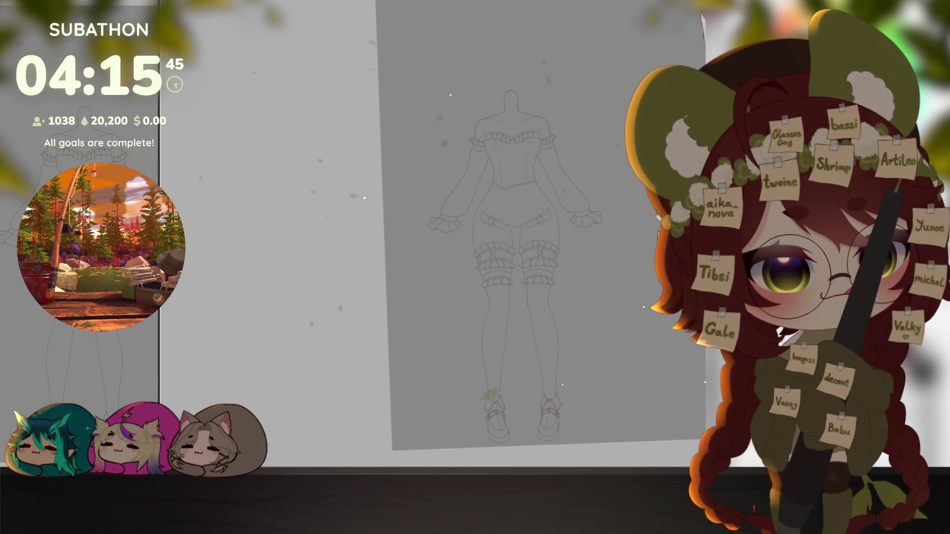
key("ctrl+z")
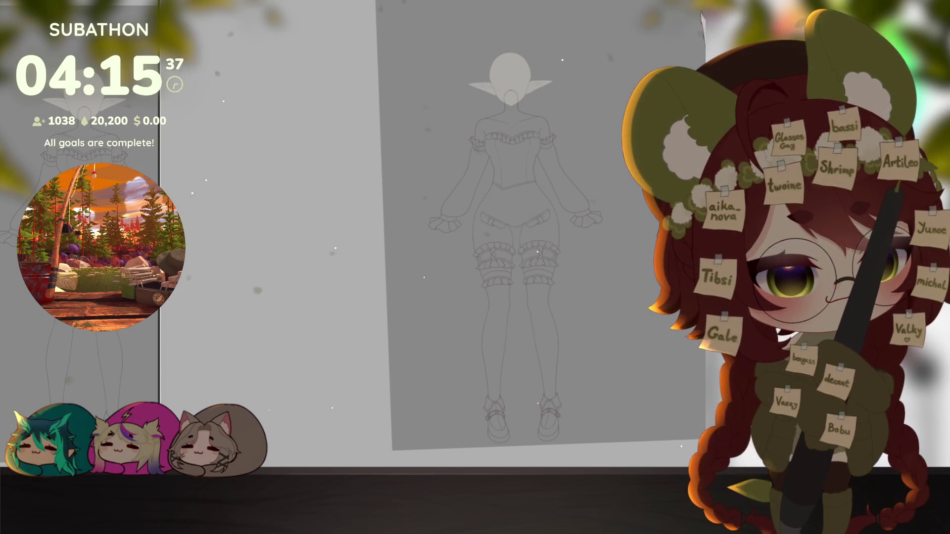
Step: Select the body silhouette and fill it with a flat off-white base colour
key("ctrl+z")
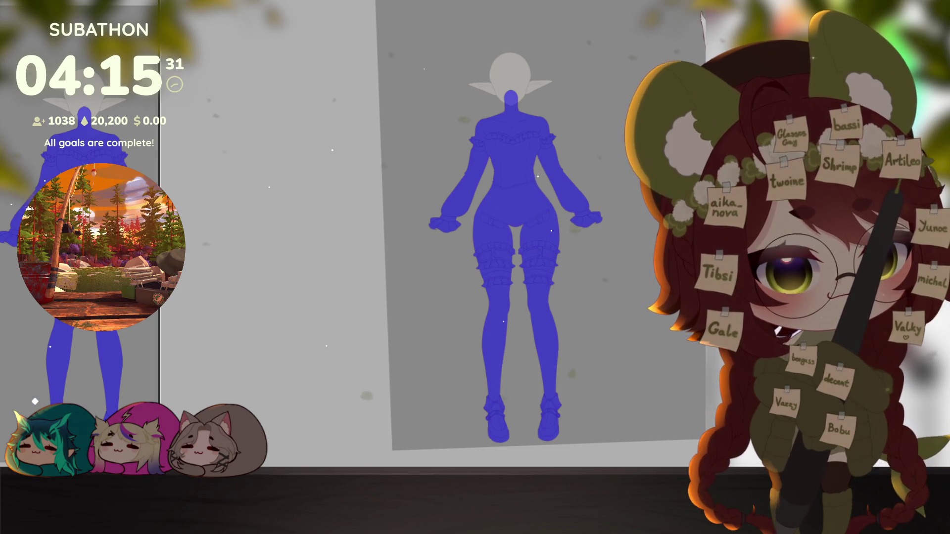
key("ctrl+z")
key("alt+BackSpace")
scroll(520, 223, "up", 5)
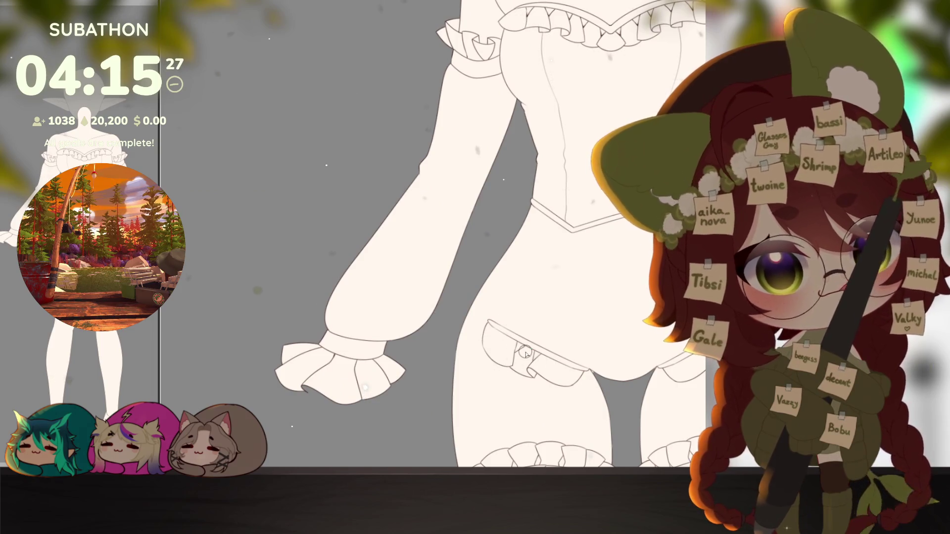
scroll(526, 355, "up", 6)
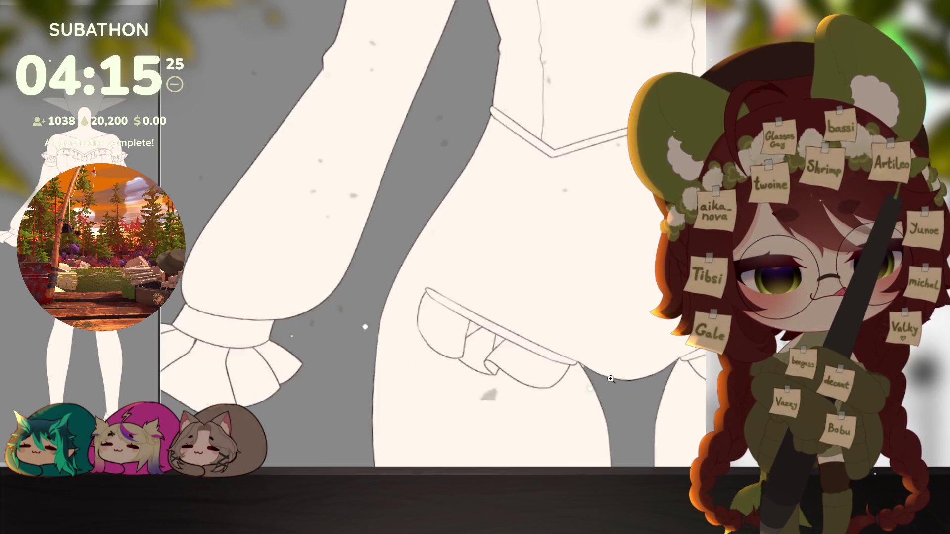
scroll(535, 356, "up", 4)
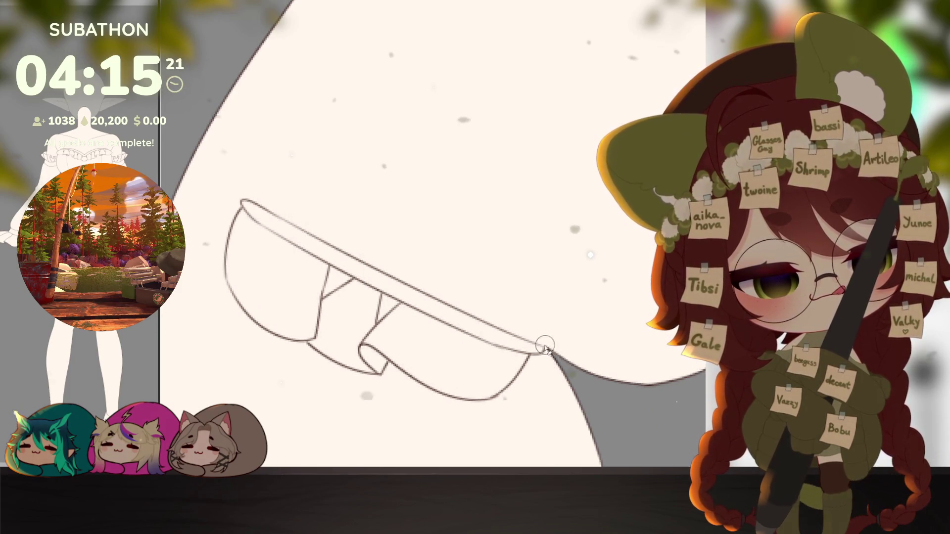
scroll(628, 404, "down", 8)
scroll(628, 405, "down", 3)
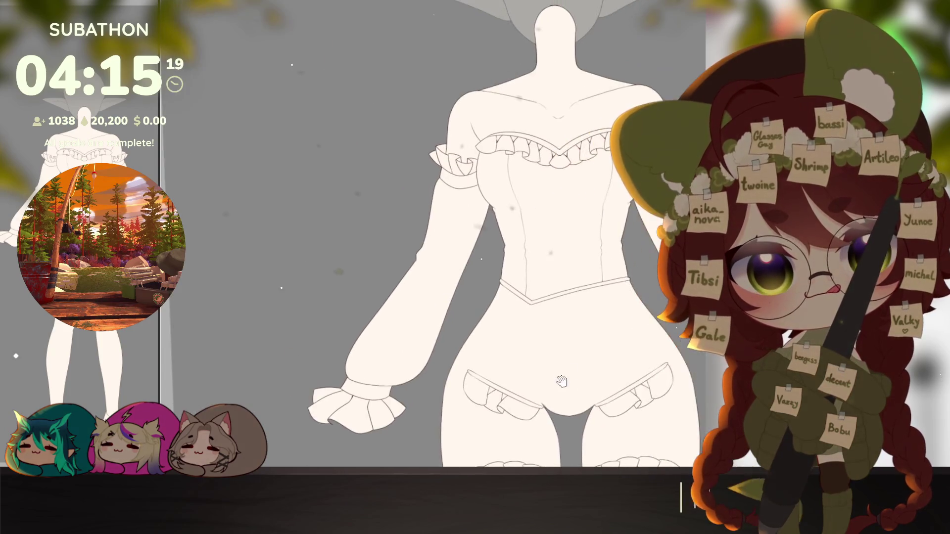
Step: Erase the cream base inside the right sleeve down to the cuff
left_click_drag(631, 405, 648, 402)
scroll(648, 403, "up", 3)
scroll(586, 130, "up", 3)
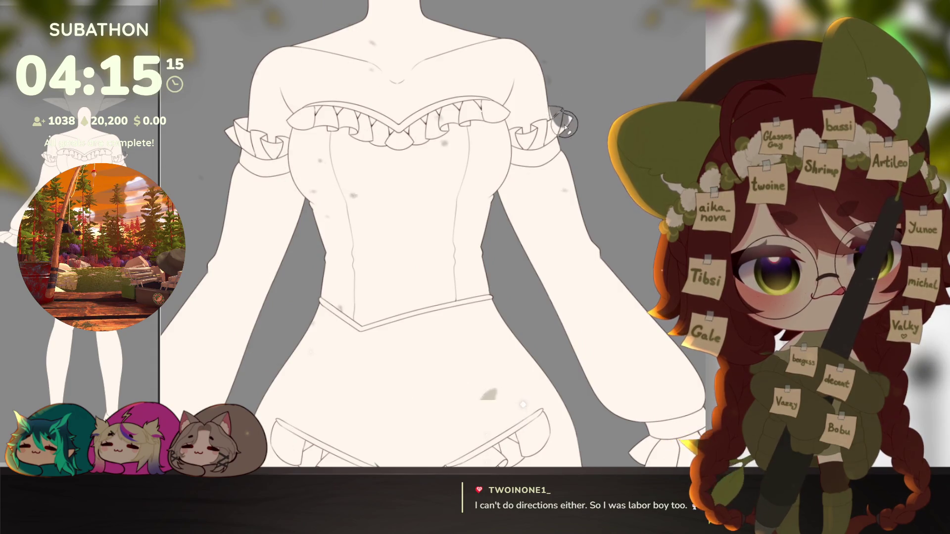
left_click_drag(644, 336, 624, 305)
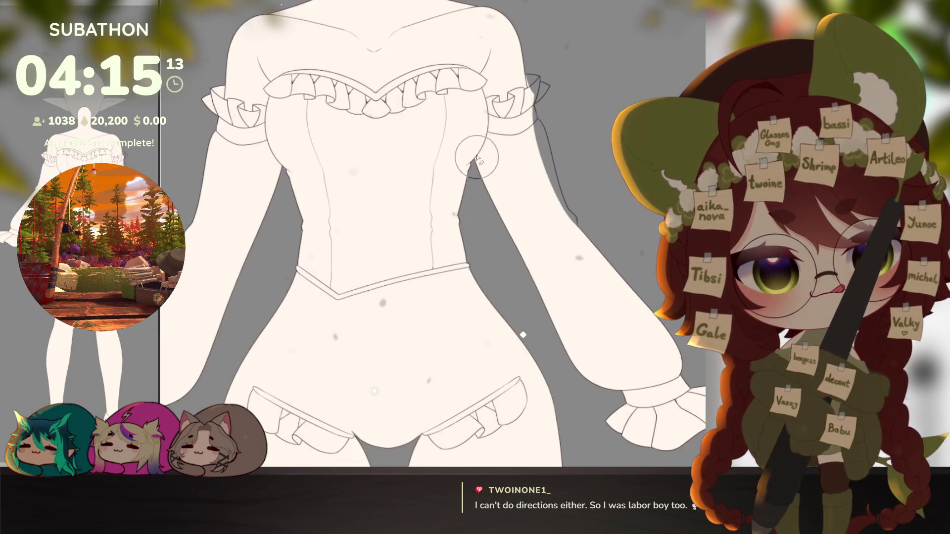
left_click_drag(475, 149, 481, 255)
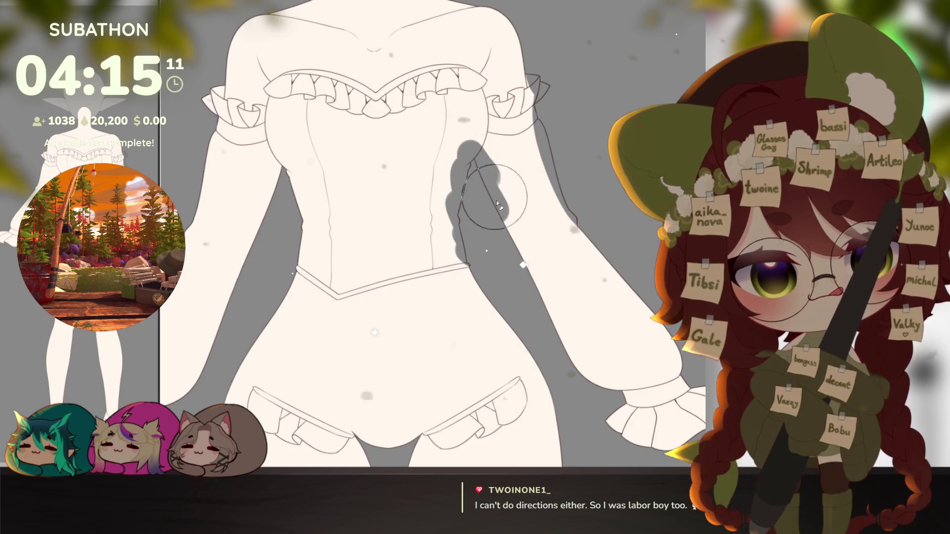
left_click_drag(491, 195, 586, 386)
left_click_drag(564, 356, 519, 334)
left_click_drag(535, 171, 624, 400)
left_click_drag(564, 356, 630, 445)
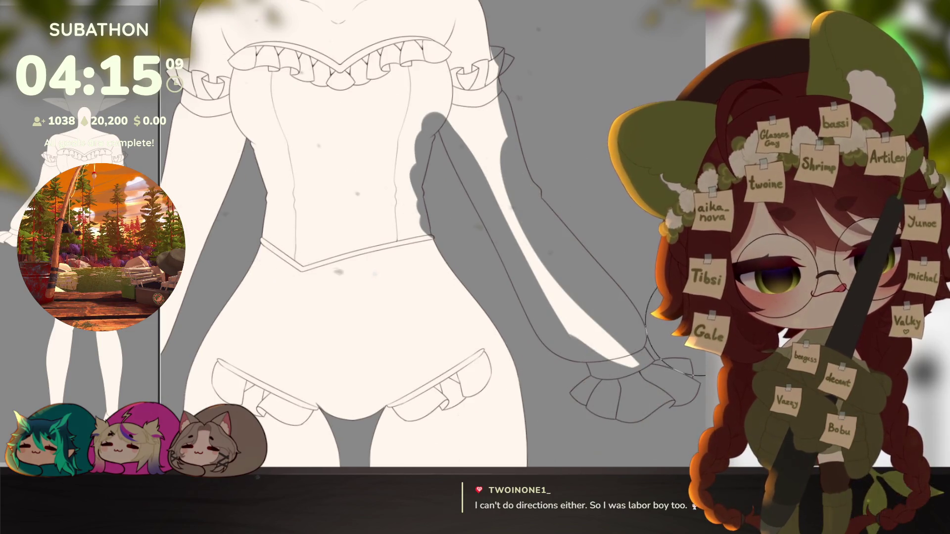
Step: Erase the cream base from the left sleeve up to the shoulder frill
left_click_drag(482, 222, 594, 186)
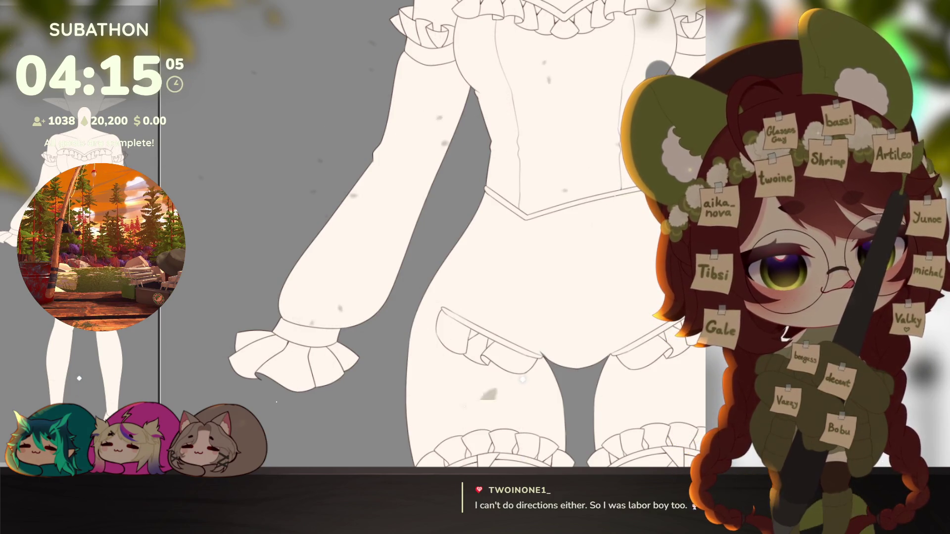
left_click_drag(304, 386, 381, 224)
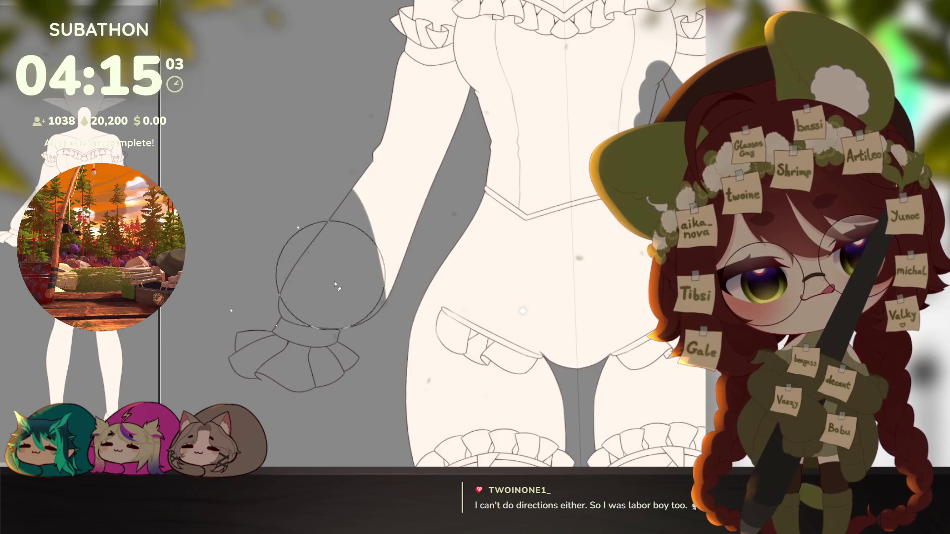
left_click_drag(383, 258, 474, 127)
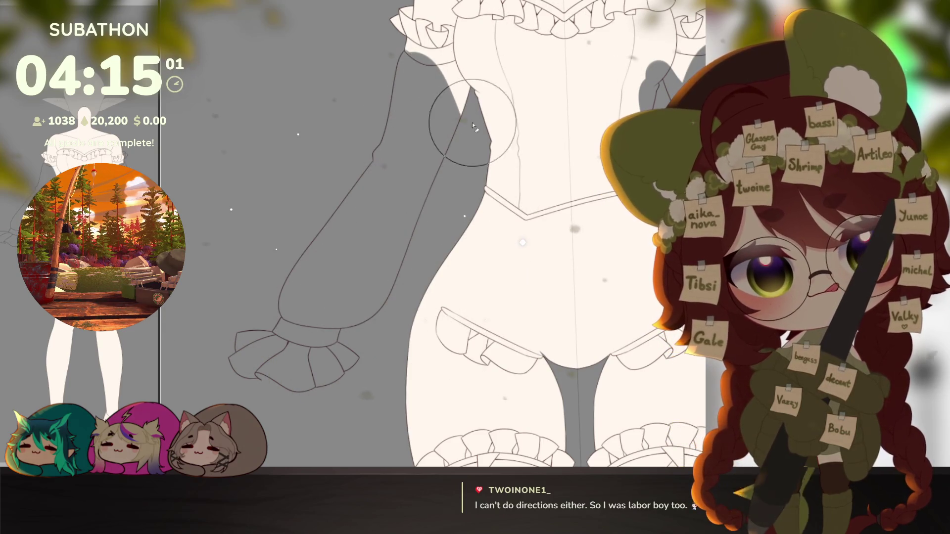
scroll(477, 160, "down", 3)
scroll(443, 221, "up", 3)
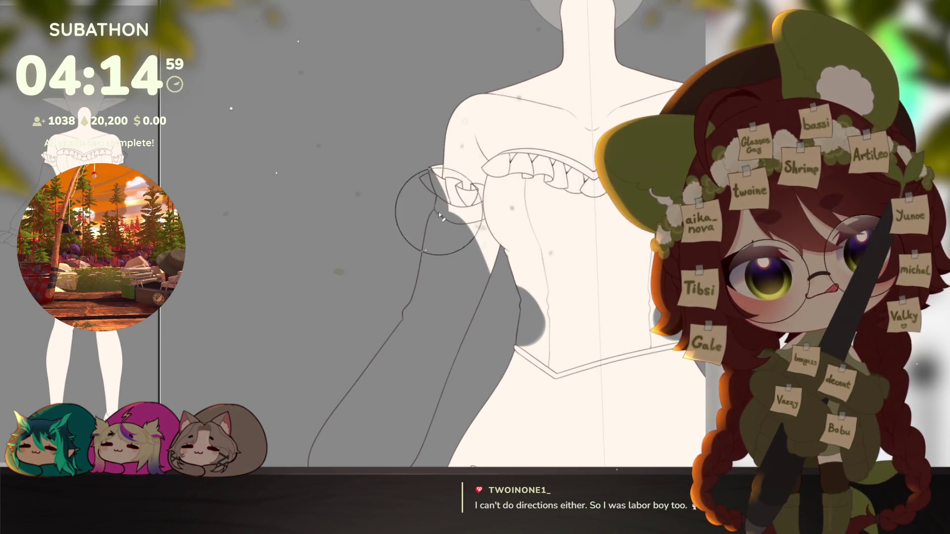
left_click_drag(443, 218, 505, 257)
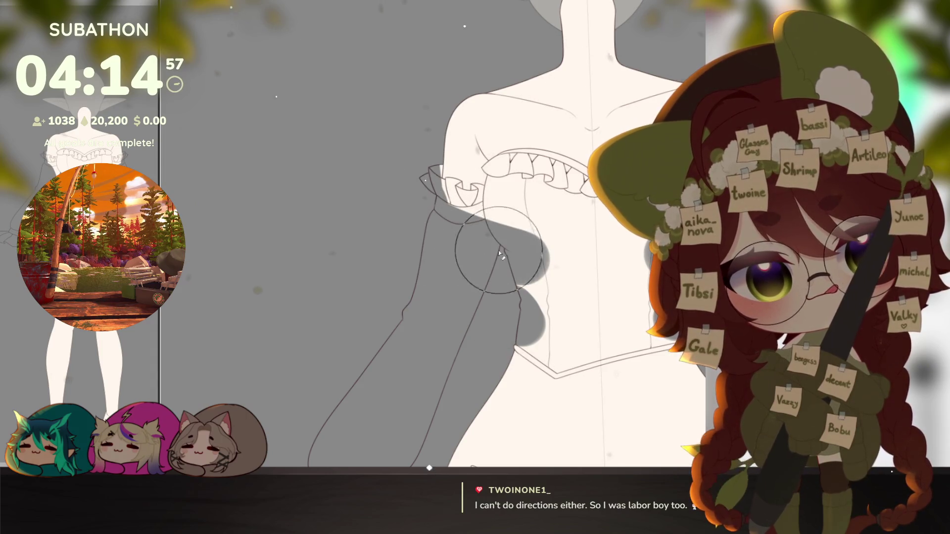
Step: Trim the cream base around the leg ruffles
left_click_drag(551, 386, 520, 112)
left_click_drag(482, 334, 461, 223)
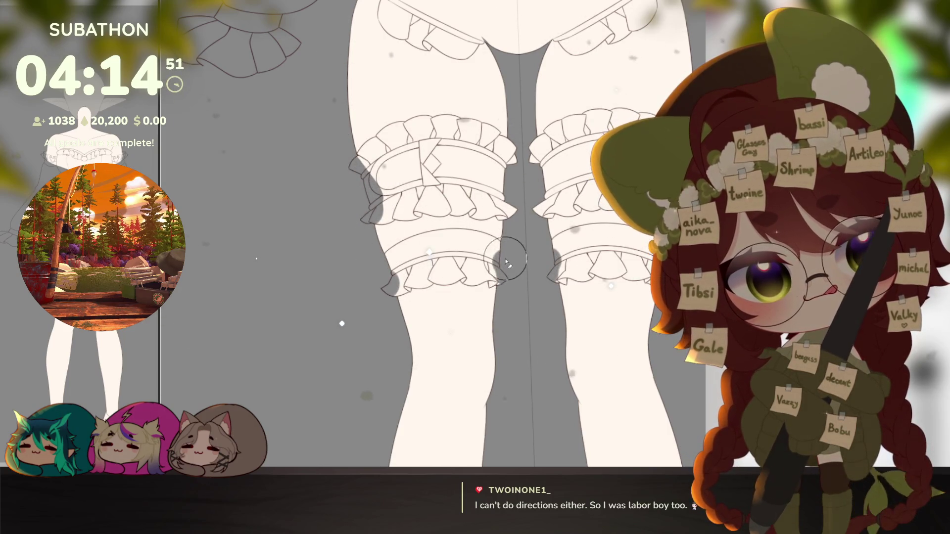
left_click_drag(392, 268, 398, 260)
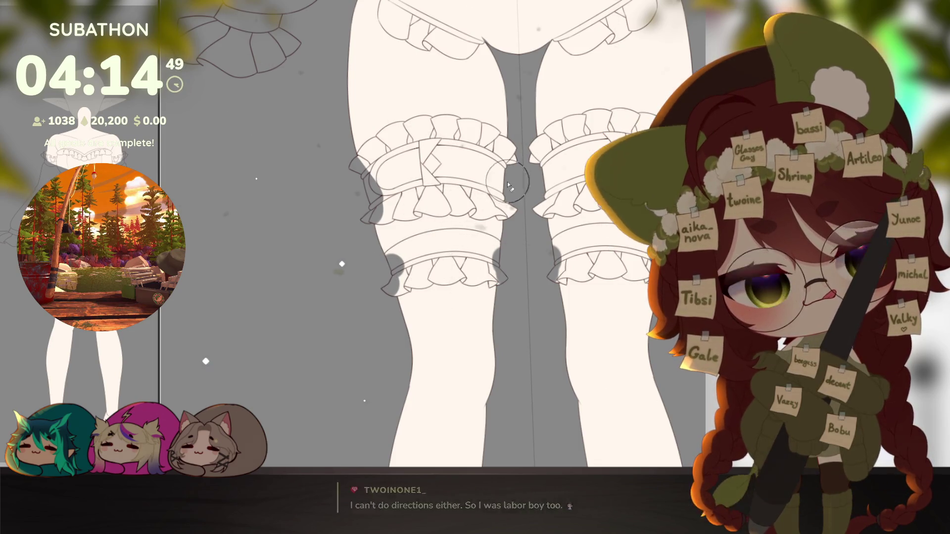
left_click_drag(508, 171, 516, 215)
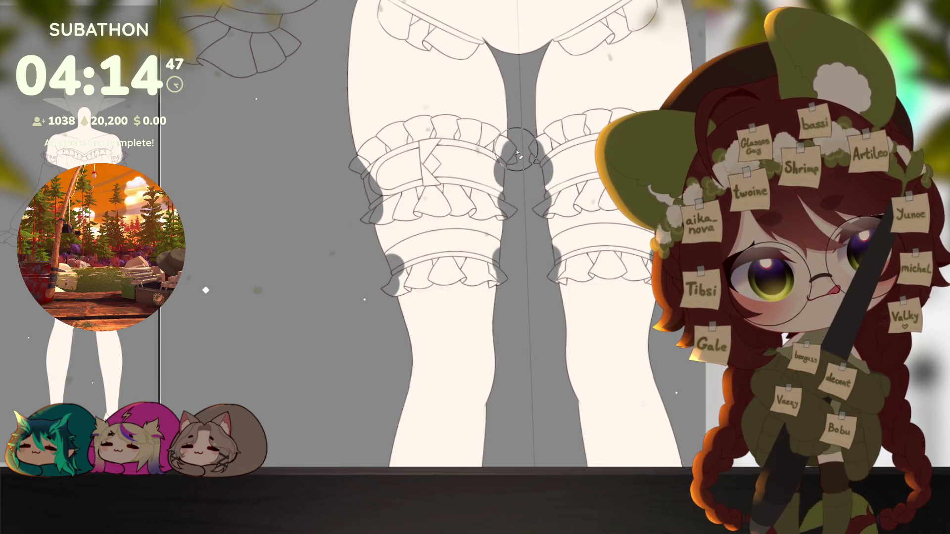
scroll(517, 150, "down", 3)
mouse_move(520, 223)
left_mouse_down()
mouse_move(559, 301)
mouse_move(520, 186)
left_mouse_up()
scroll(446, 297, "up", 2)
Step: Toggle the shoe fill on and off to check the line art
key("e")
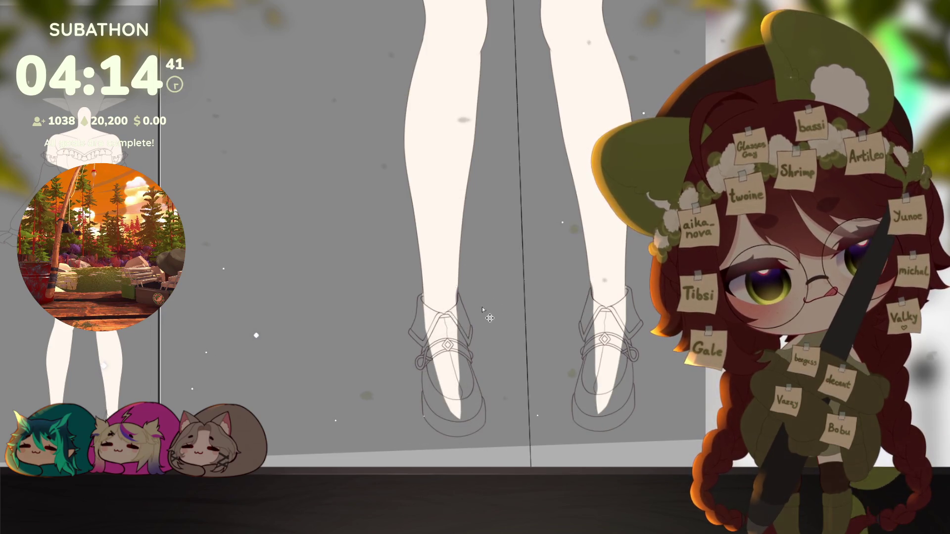
key("ctrl+z")
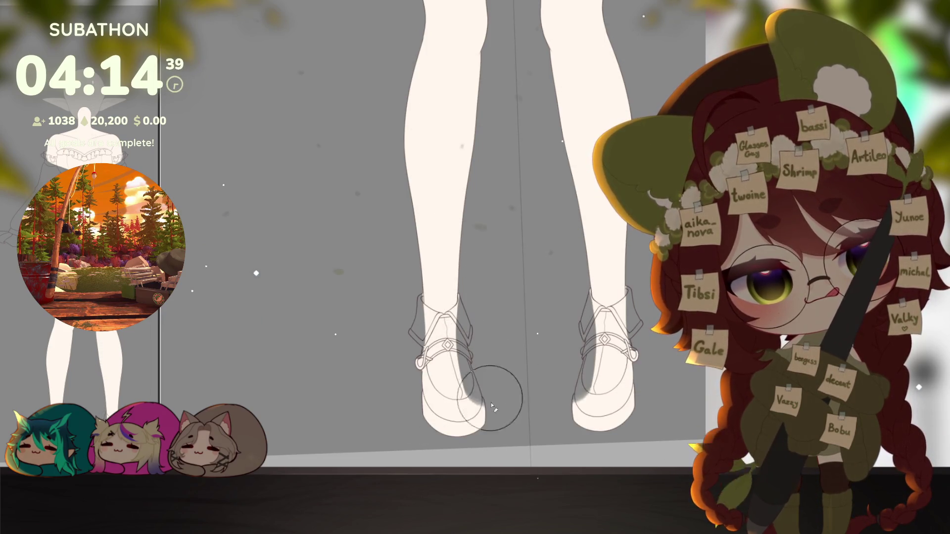
key("ctrl+z")
scroll(519, 296, "down", 2)
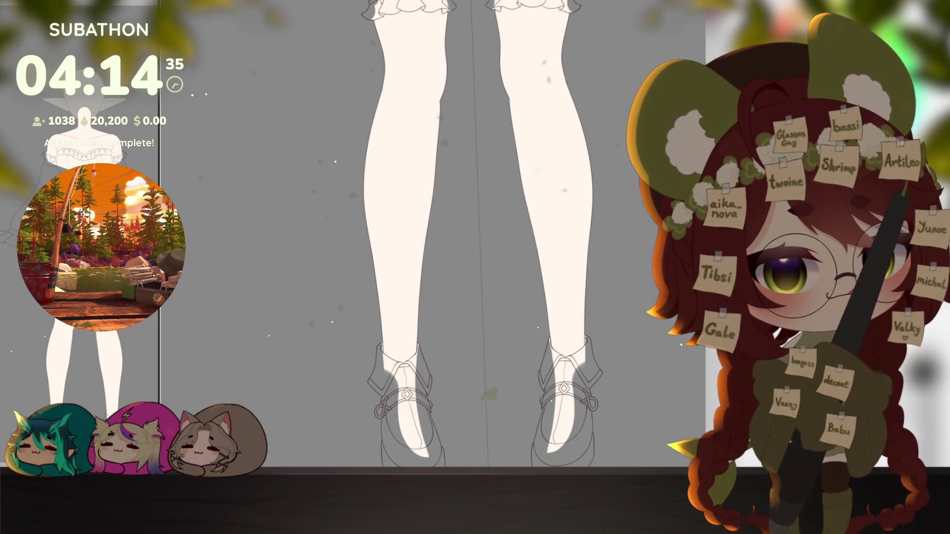
Step: Trial-fill both legs with purple stocking colour, undo it, and switch to the reference artwork window
left_click(416, 223)
left_click(564, 223)
scroll(580, 162, "up", 1)
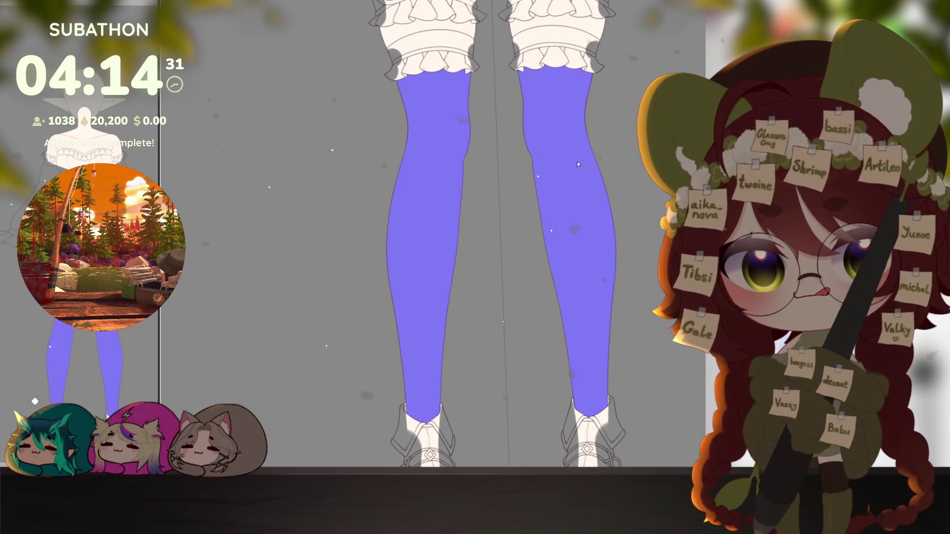
key("ctrl+z")
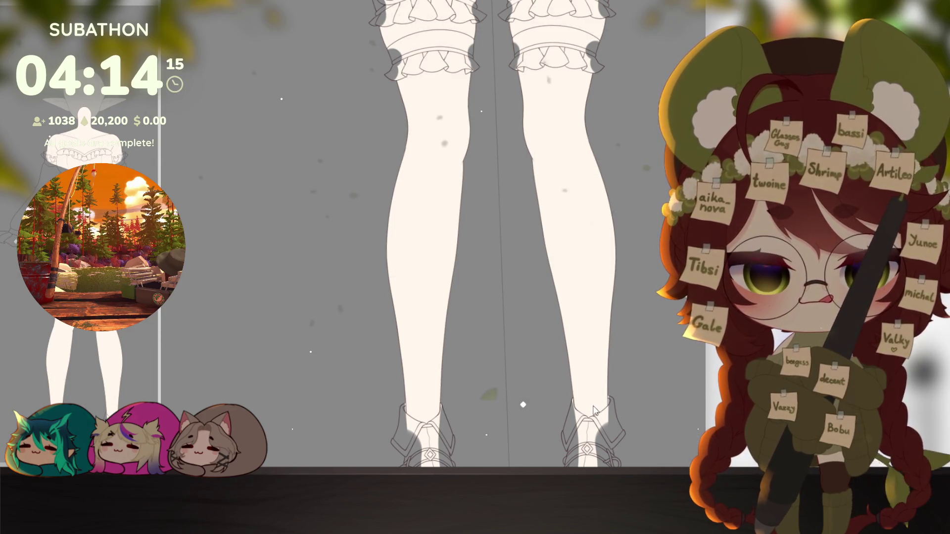
key("alt+Tab")
Step: Paint both legs dark red as stockings from the thigh ruffles down to the ankles
mouse_move(69, 41)
left_mouse_down()
mouse_move(23, 90)
mouse_move(74, 340)
left_mouse_up()
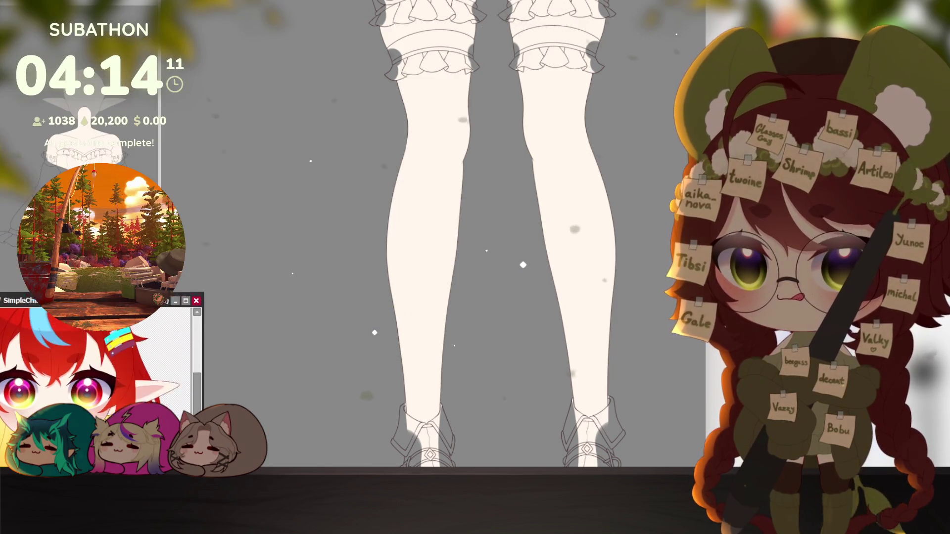
scroll(72, 401, "up", 2)
scroll(71, 401, "up", 2)
scroll(72, 401, "up", 2)
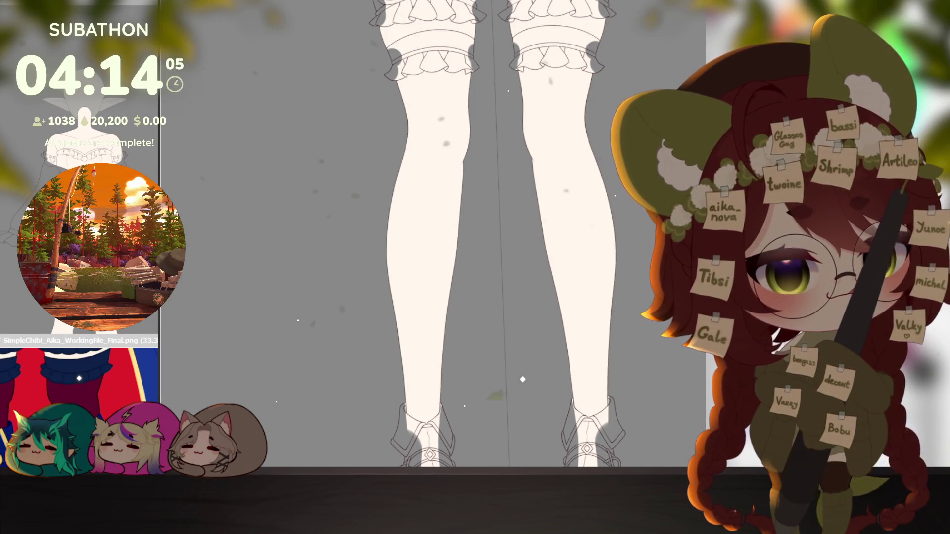
scroll(548, 361, "up", 2)
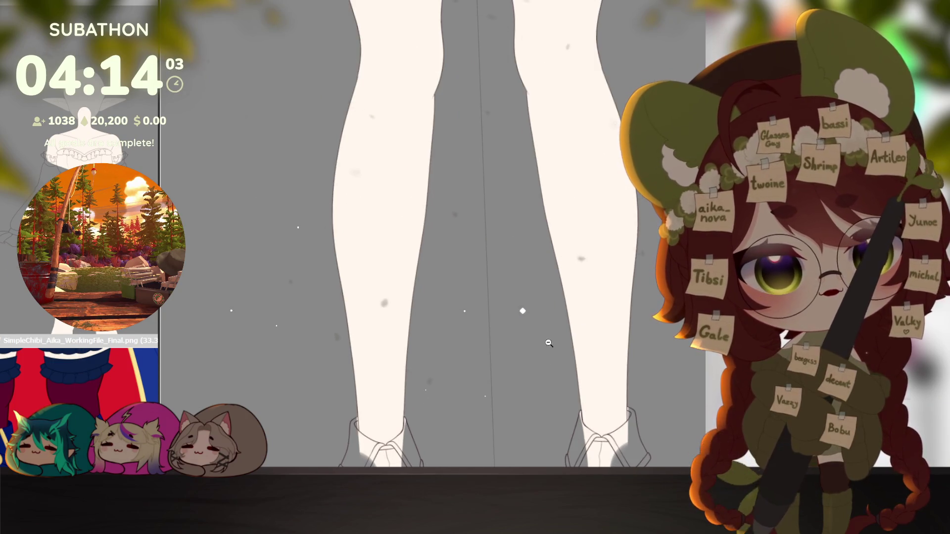
scroll(549, 342, "down", 2)
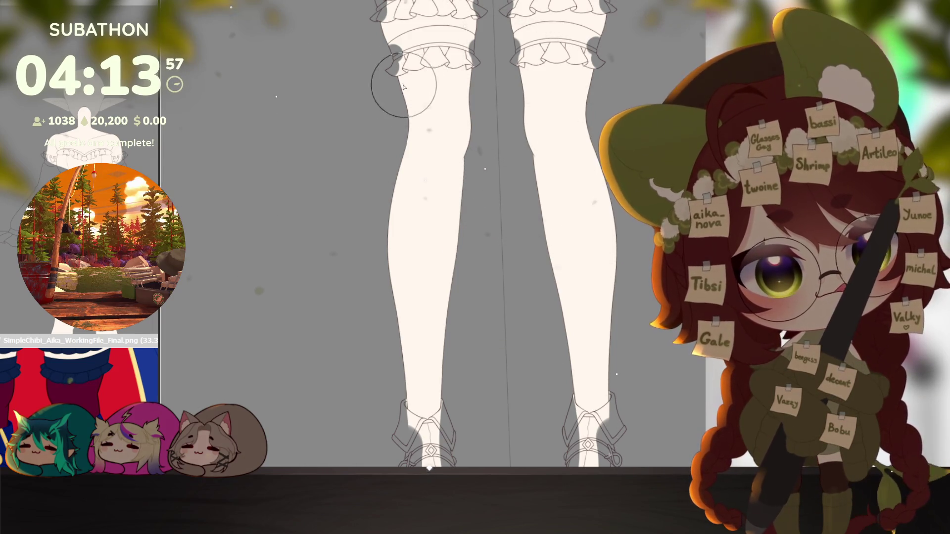
left_click_drag(419, 89, 557, 90)
mouse_move(419, 97)
left_mouse_down()
mouse_move(452, 166)
mouse_move(449, 415)
left_mouse_up()
left_click_drag(579, 186, 587, 430)
left_click_drag(626, 382, 633, 361)
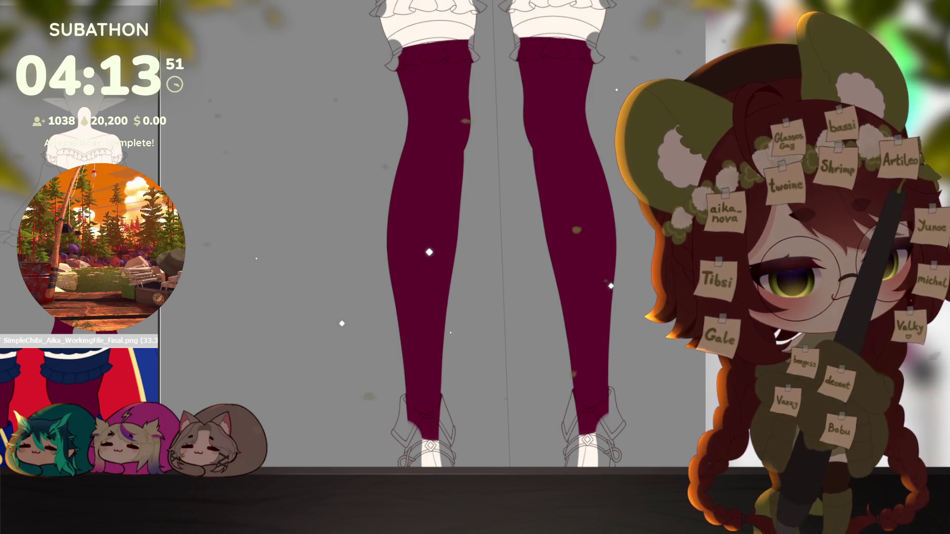
left_click(103, 385)
scroll(102, 386, "down", 1)
Step: Fill the left garter's upper frill panels with blue
left_click_drag(102, 386, 104, 416)
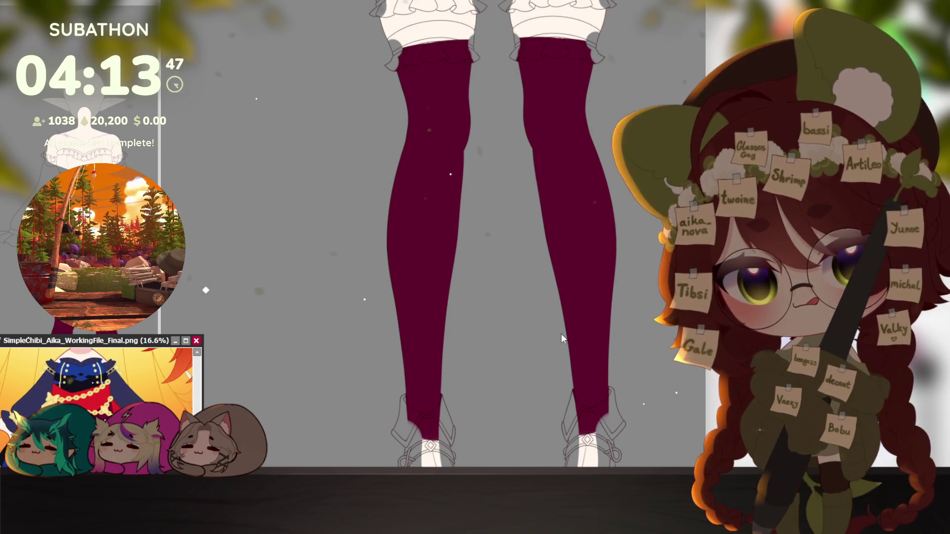
left_click_drag(562, 149, 562, 339)
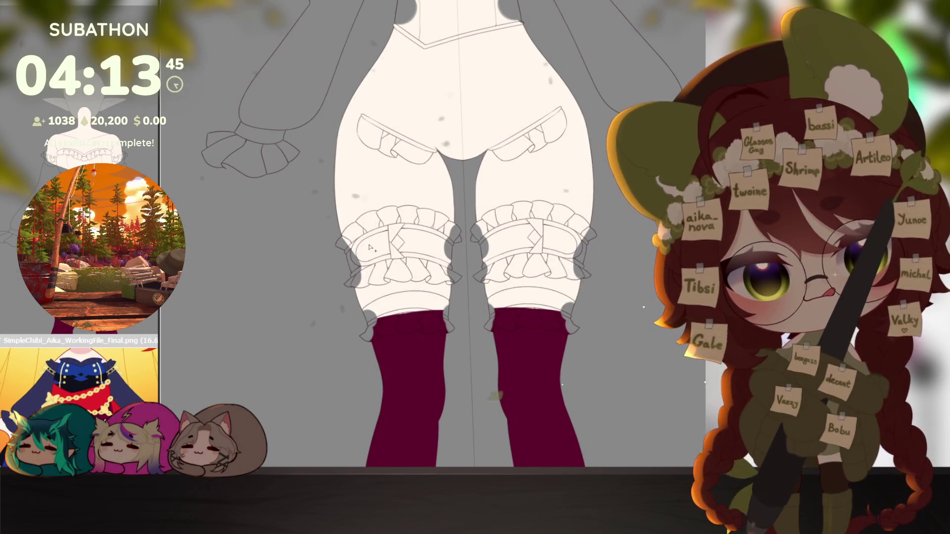
scroll(364, 245, "up", 2)
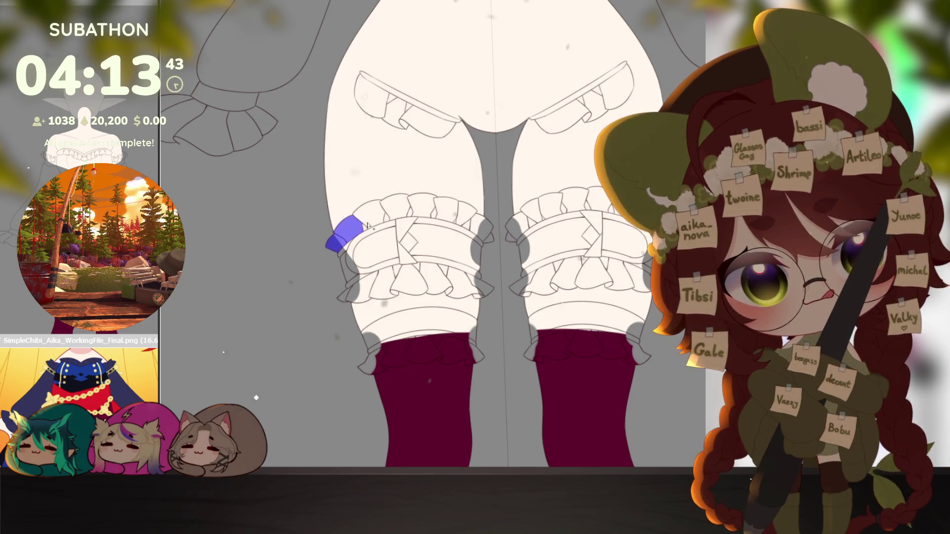
mouse_move(366, 225)
left_mouse_down()
mouse_move(379, 245)
mouse_move(347, 262)
mouse_move(349, 293)
left_mouse_up()
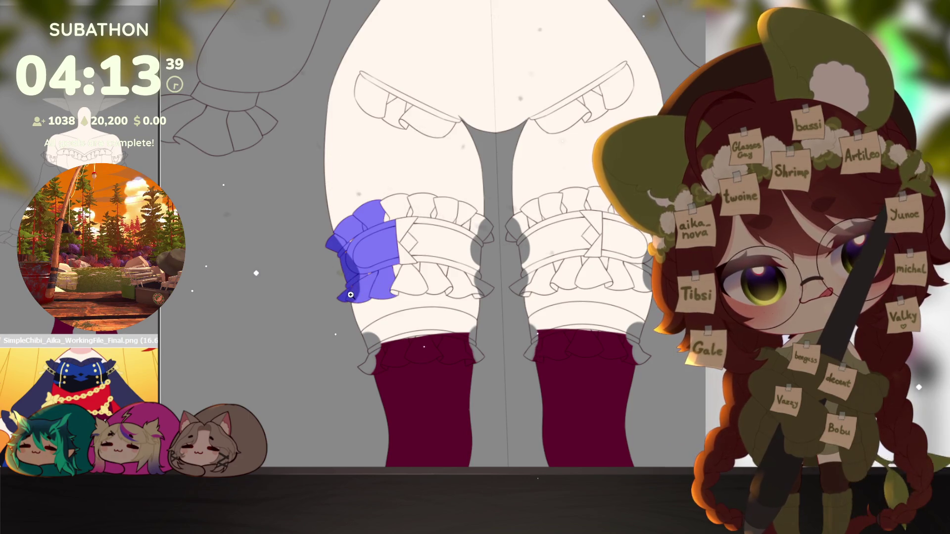
scroll(363, 286, "up", 4)
left_click(520, 253)
left_click(486, 293)
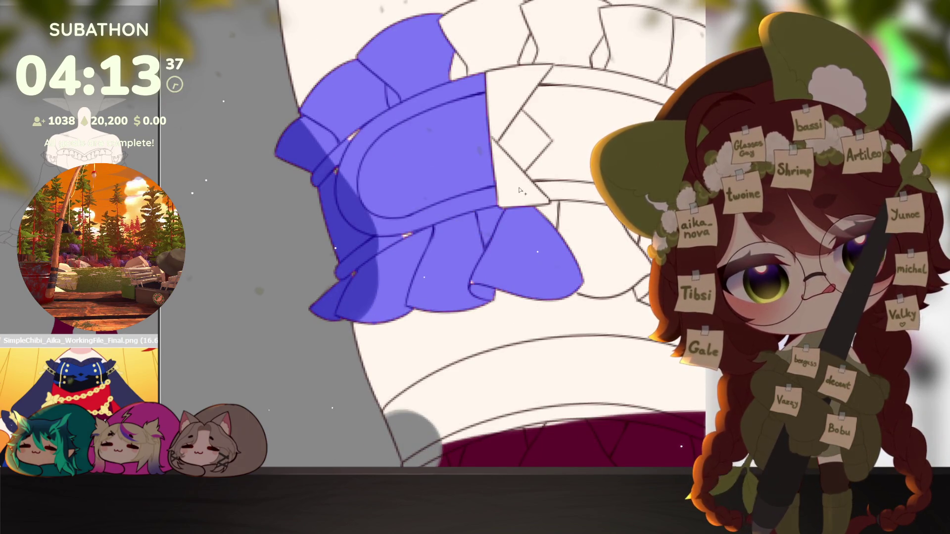
left_click(519, 171)
left_click(518, 147)
scroll(446, 185, "down", 3)
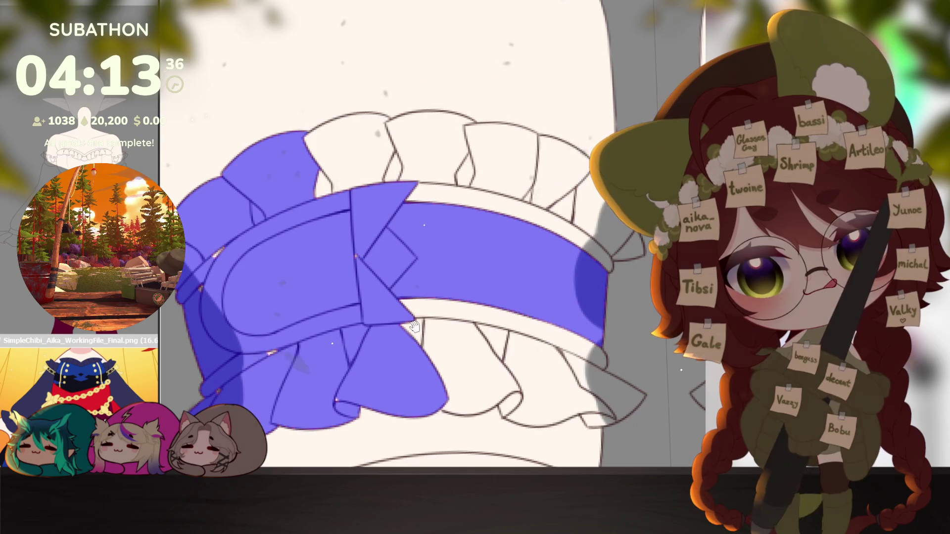
left_click(422, 186)
left_click(427, 149)
left_click(502, 160)
left_click(565, 170)
left_click(615, 192)
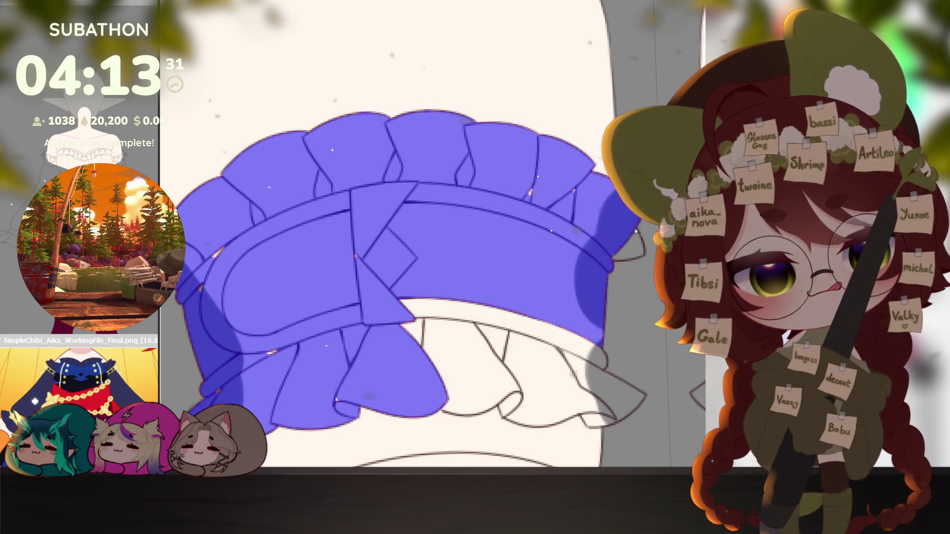
Step: Fill the lower frill panels and the right garter's ruffles with blue
left_click(482, 334)
left_click(550, 371)
left_click(460, 371)
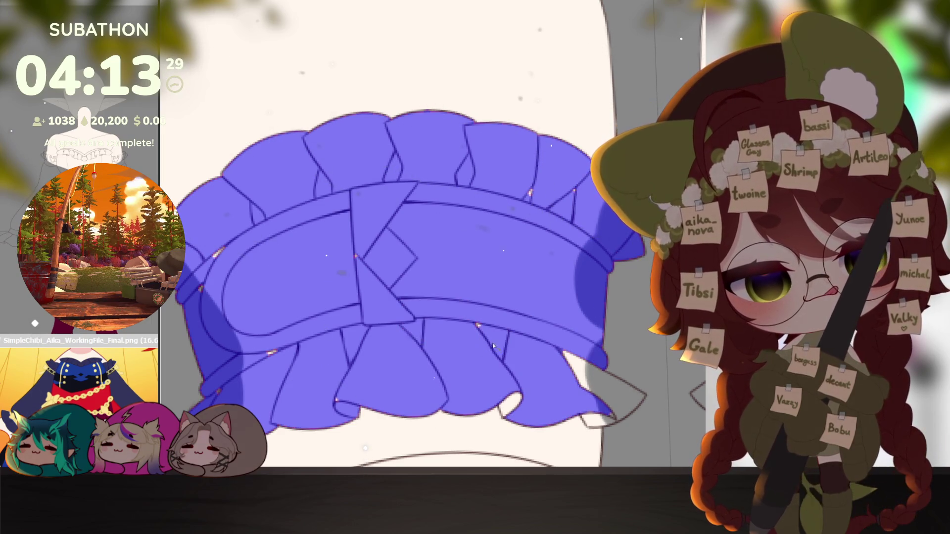
left_click(512, 405)
scroll(556, 334, "down", 1)
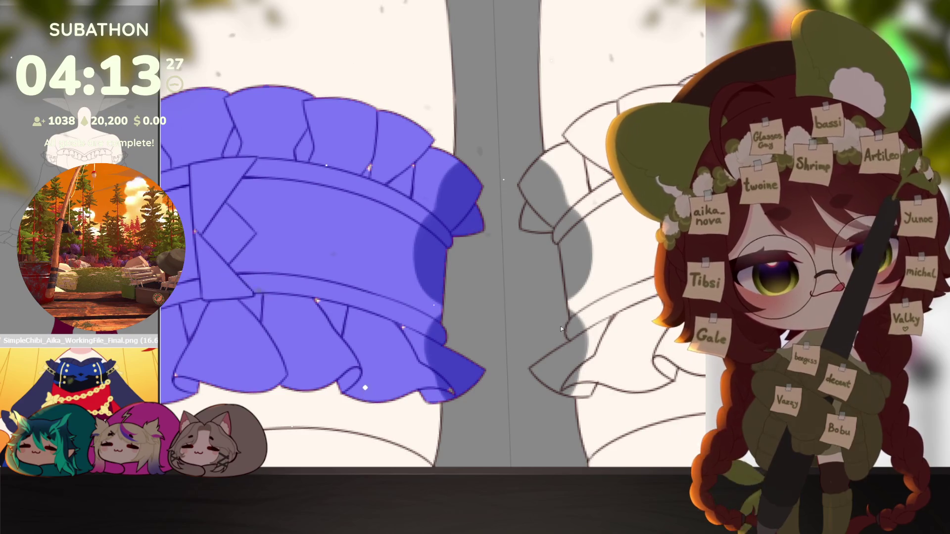
scroll(555, 353, "down", 1)
scroll(553, 360, "down", 1)
scroll(554, 357, "down", 1)
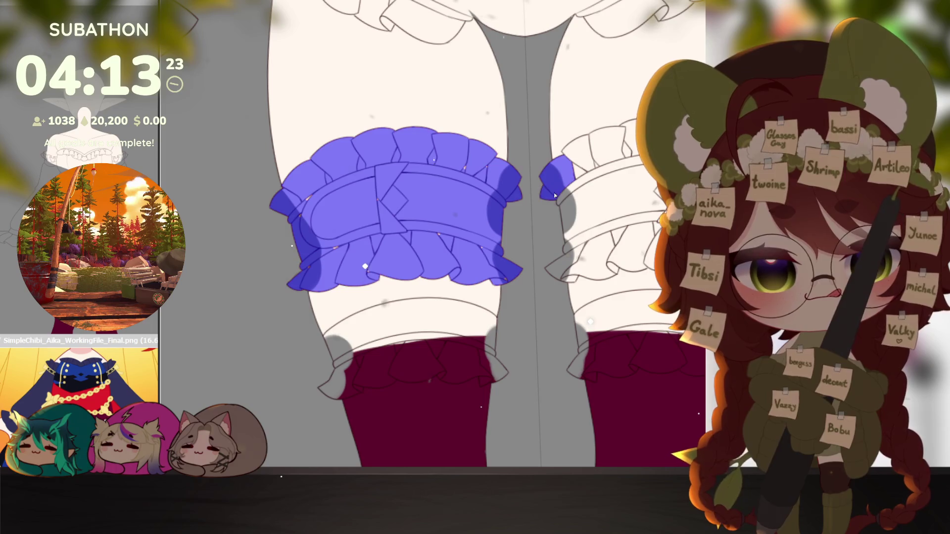
left_click(579, 178)
left_click_drag(581, 165, 519, 194)
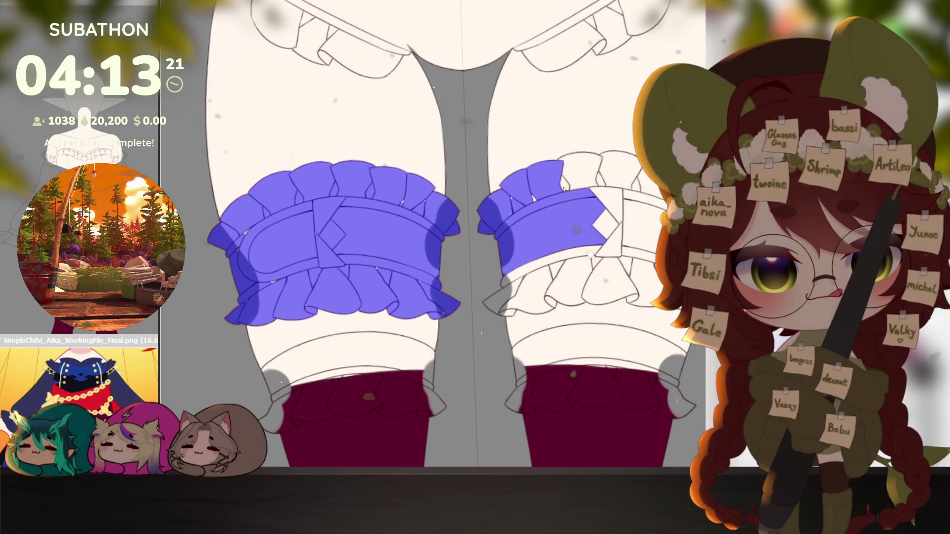
left_click_drag(480, 296, 431, 275)
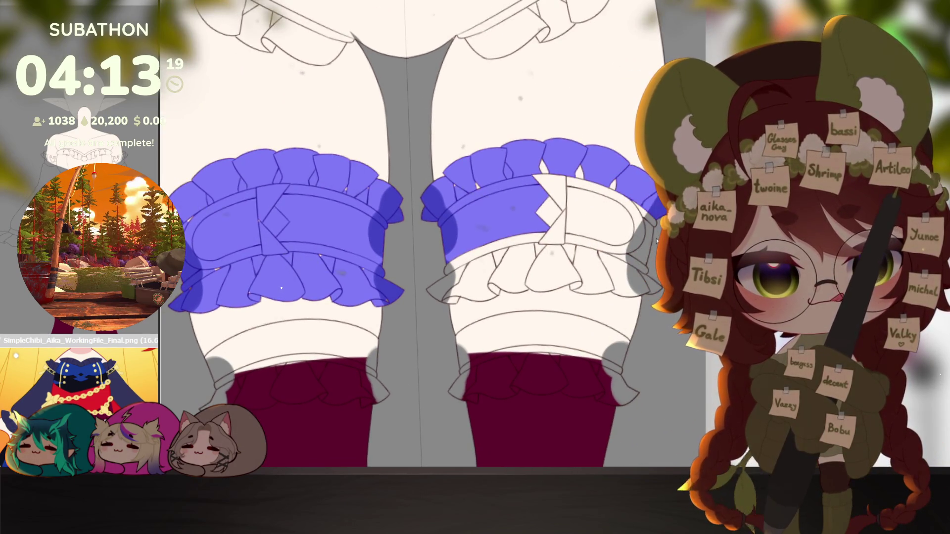
left_click(520, 268)
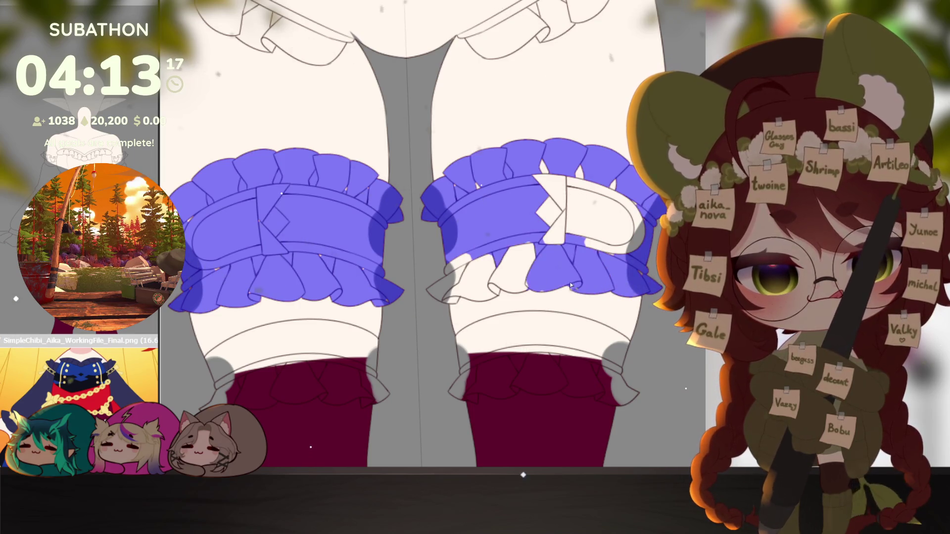
left_click(464, 282)
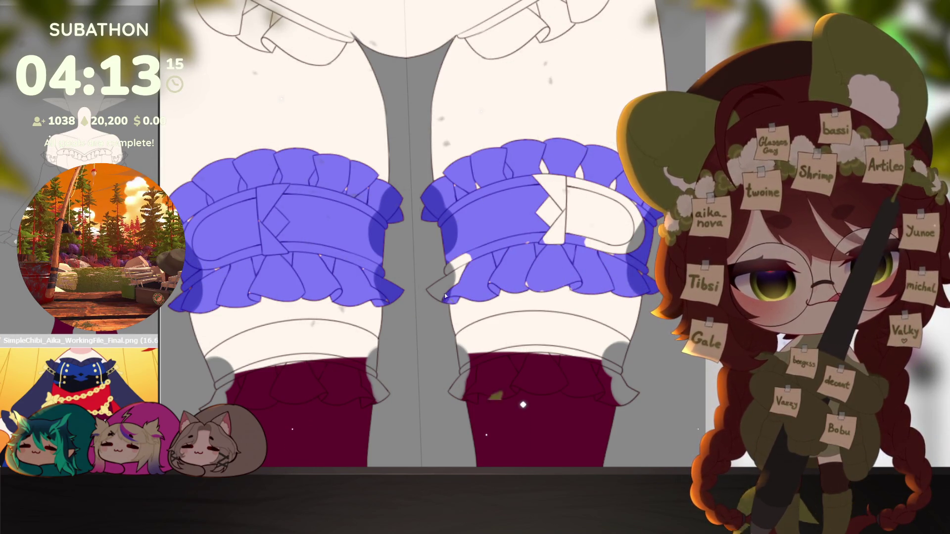
left_click(449, 279)
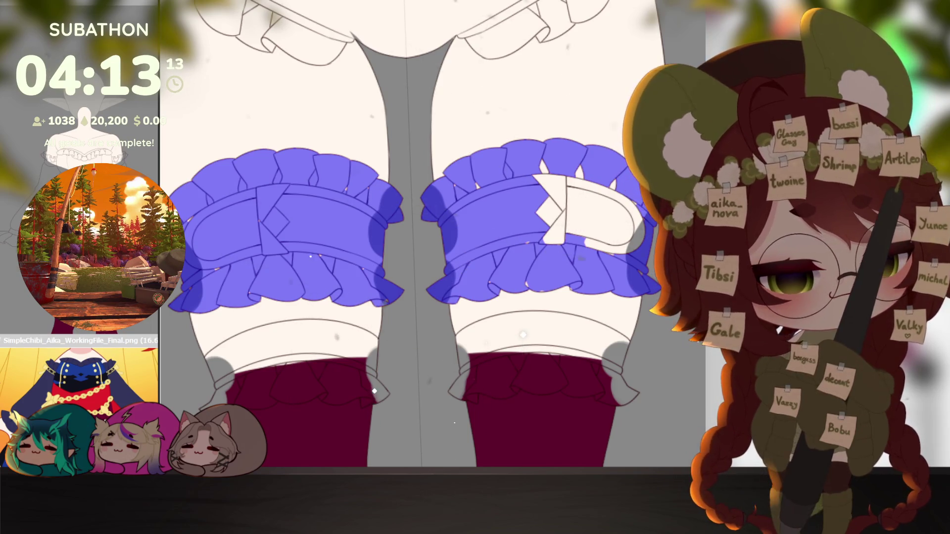
Step: Convert the blue fills to a selection, fill it dark navy, and paint navy over the leftover white strap
key("ctrl+z")
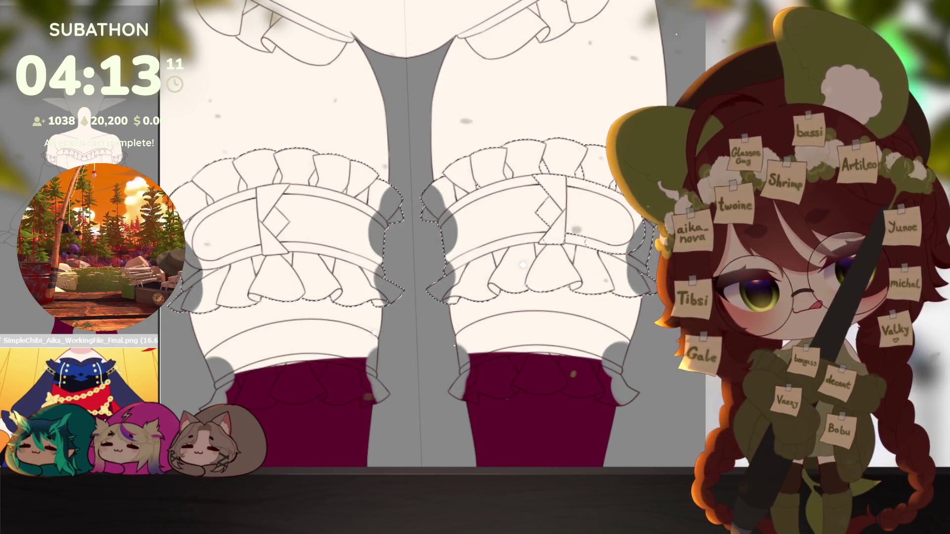
key("alt+Delete")
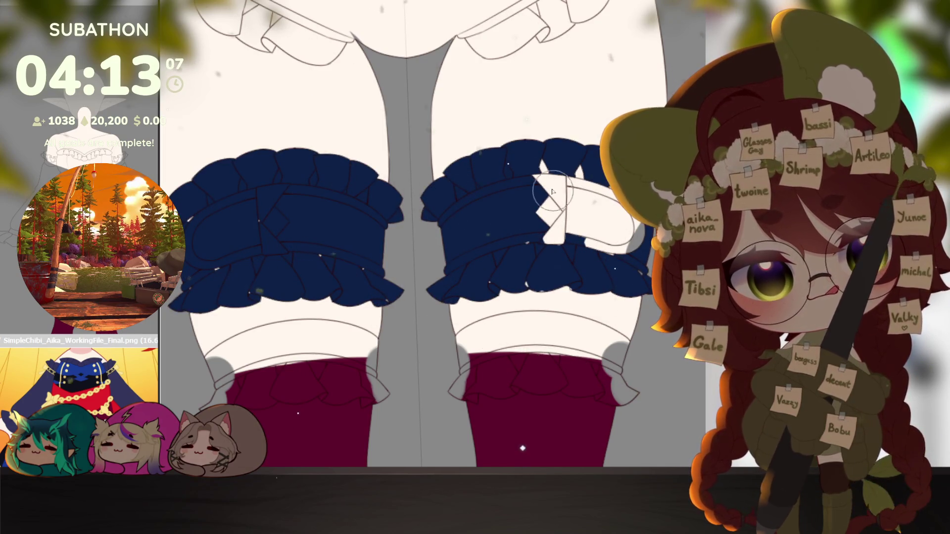
left_click_drag(542, 186, 610, 190)
mouse_move(624, 223)
left_mouse_down()
mouse_move(561, 222)
mouse_move(639, 245)
left_mouse_up()
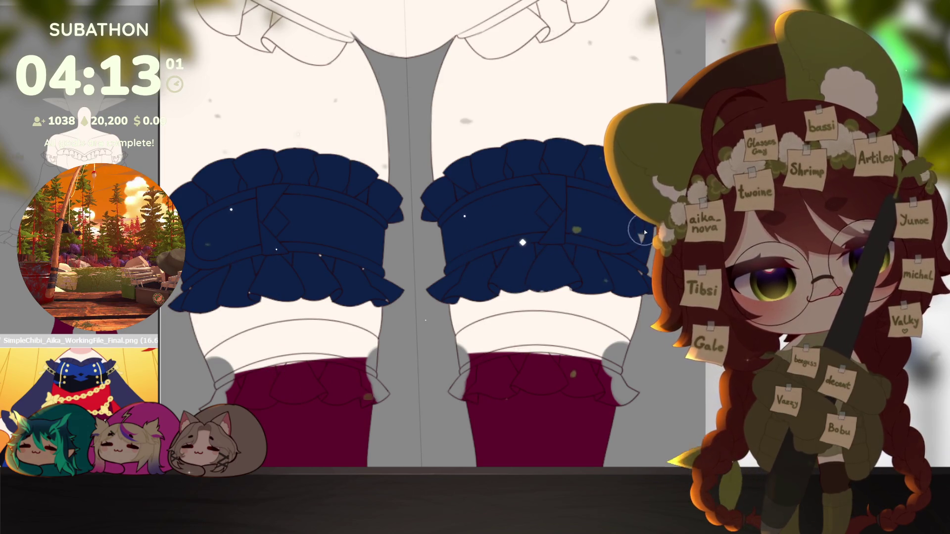
scroll(639, 233, "up", 2)
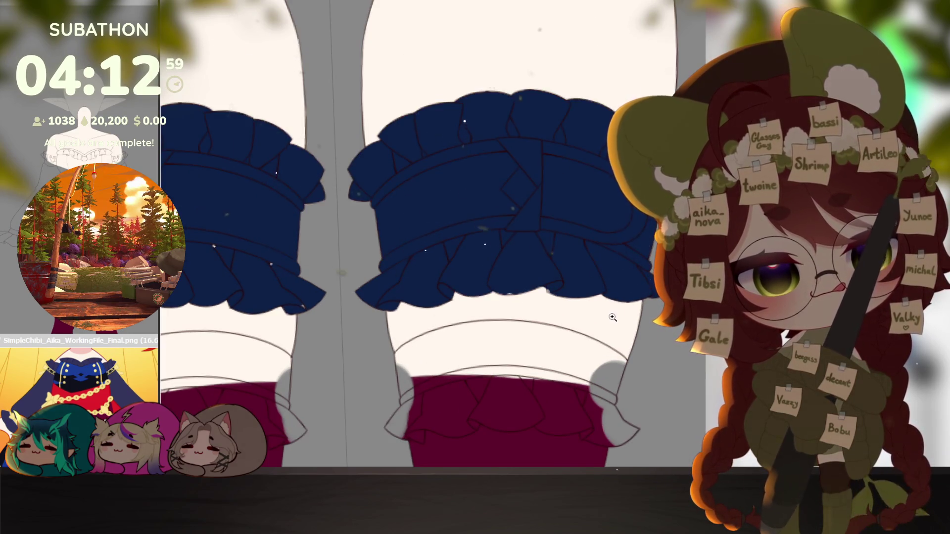
scroll(613, 316, "up", 3)
Step: Trace the stocking cuff outline and its upper edge with a navy brush line
left_click_drag(604, 223, 405, 279)
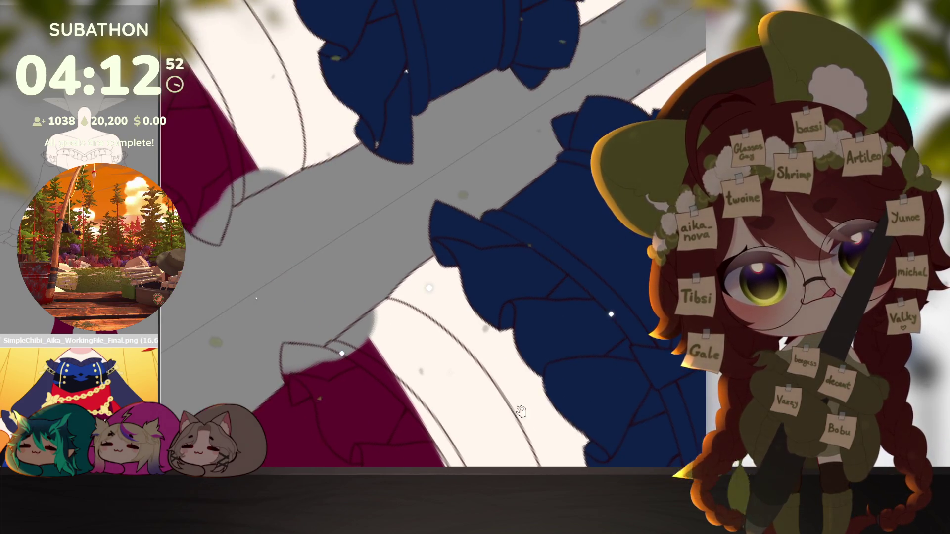
left_click_drag(456, 329, 500, 369)
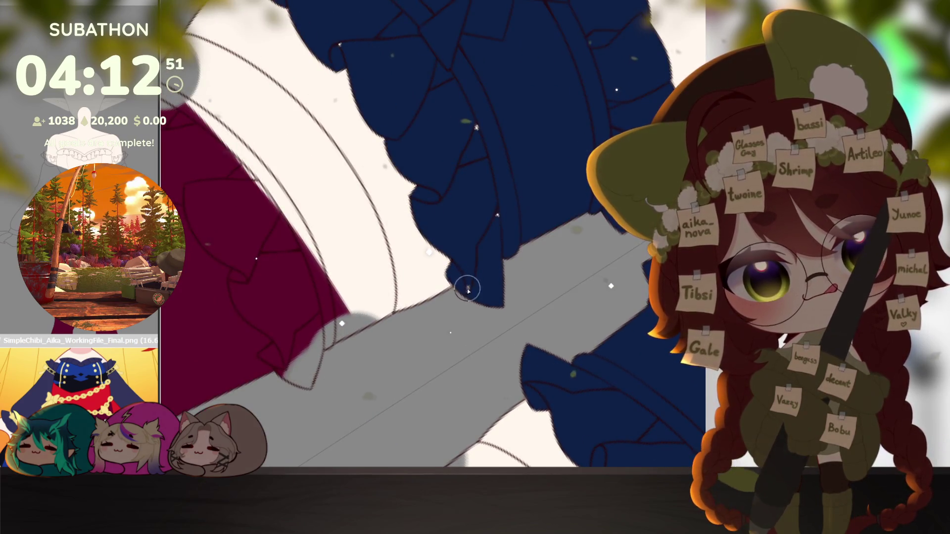
left_click_drag(471, 106, 479, 287)
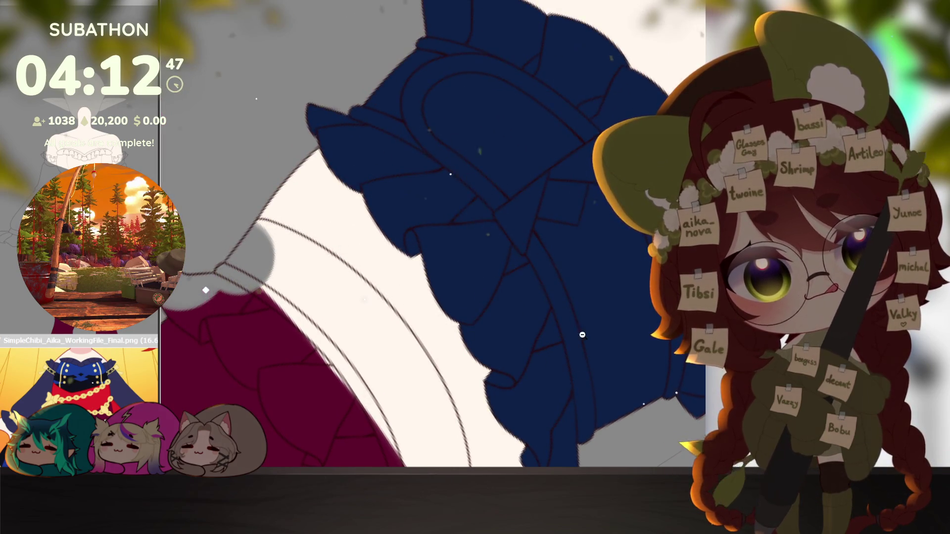
scroll(475, 267, "down", 4)
scroll(429, 267, "up", 4)
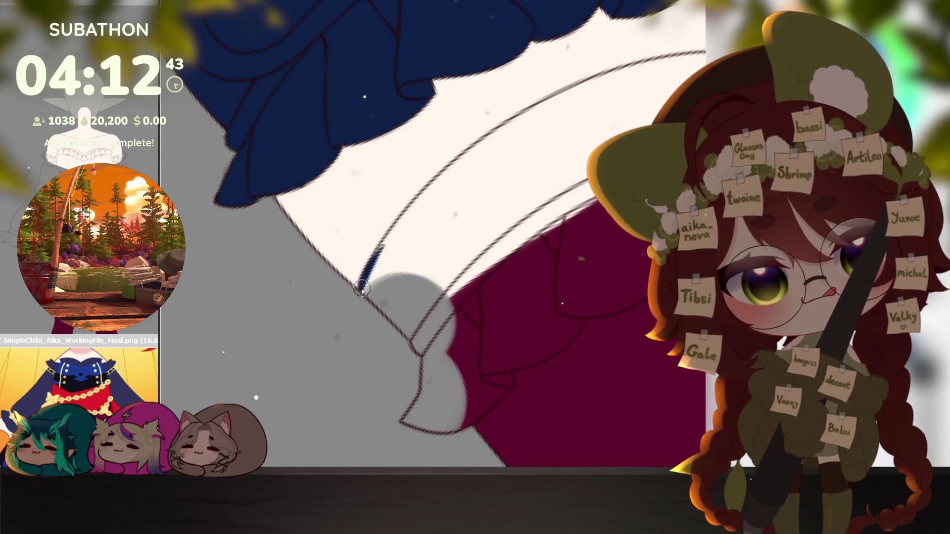
left_click_drag(369, 275, 414, 208)
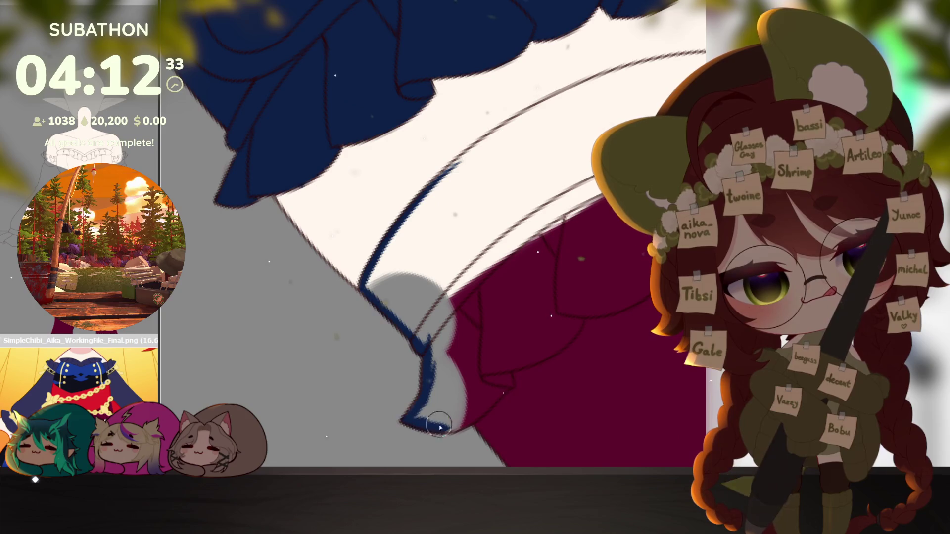
left_click_drag(555, 402, 502, 416)
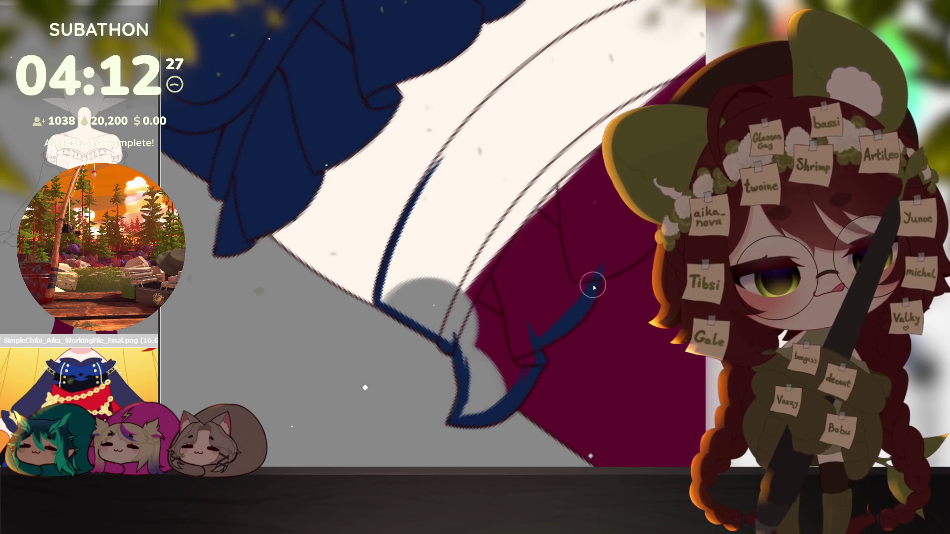
mouse_move(595, 281)
left_mouse_down()
mouse_move(522, 374)
mouse_move(542, 369)
left_mouse_up()
mouse_move(327, 311)
left_mouse_down()
mouse_move(371, 246)
mouse_move(493, 145)
left_mouse_up()
mouse_move(410, 205)
left_mouse_down()
mouse_move(489, 149)
mouse_move(579, 108)
mouse_move(571, 104)
left_mouse_up()
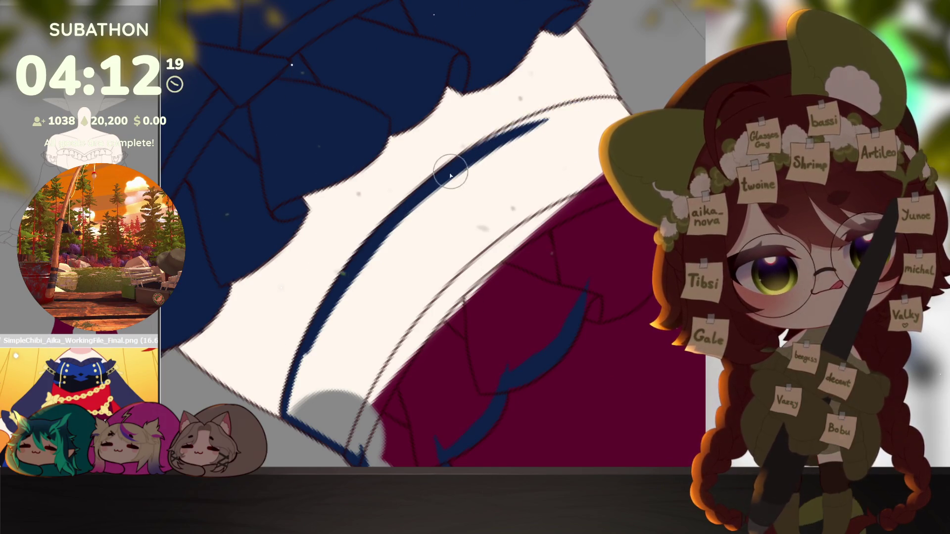
Step: Extend the navy stroke along the cuff ruffle, return upright and bucket-fill the enclosed cuff band navy
key("shift+space")
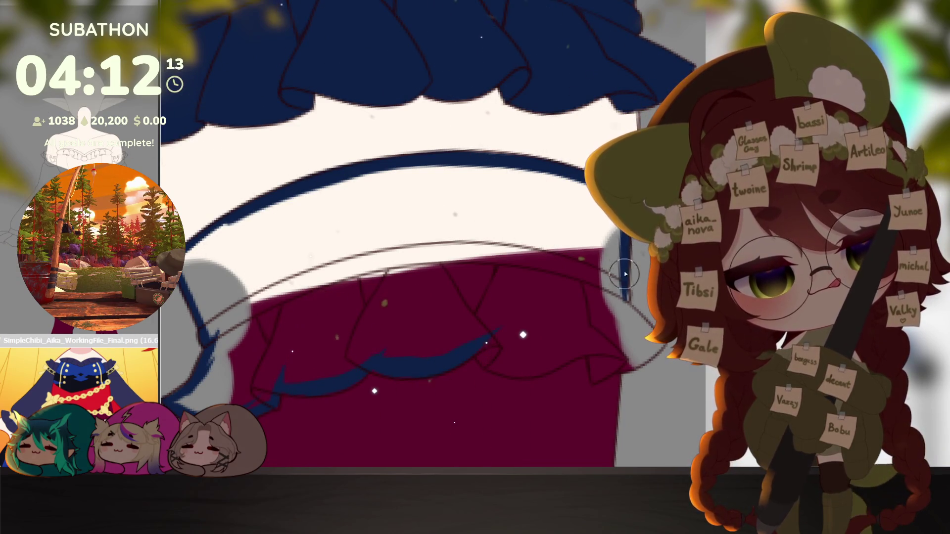
mouse_move(610, 367)
left_mouse_down()
mouse_move(523, 341)
mouse_move(536, 384)
left_mouse_up()
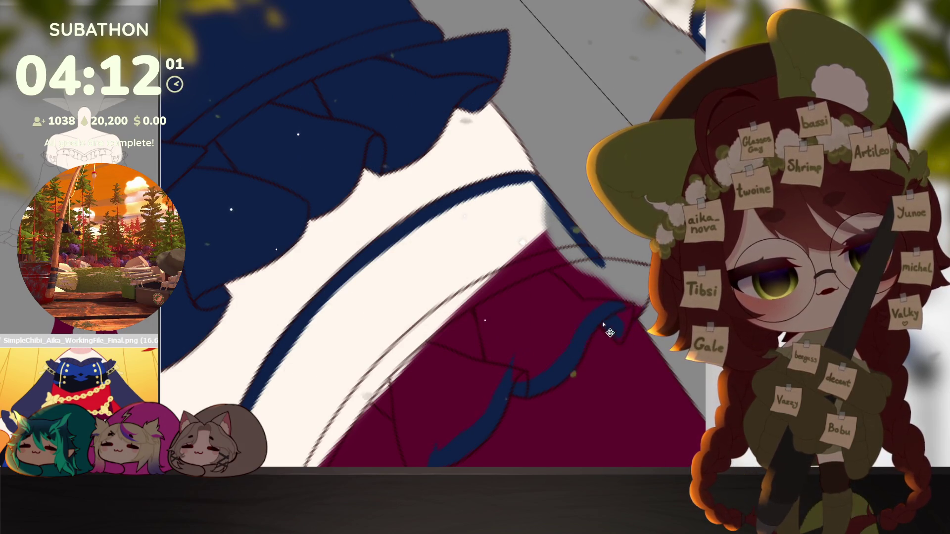
left_click_drag(614, 332, 640, 281)
key("shift+space")
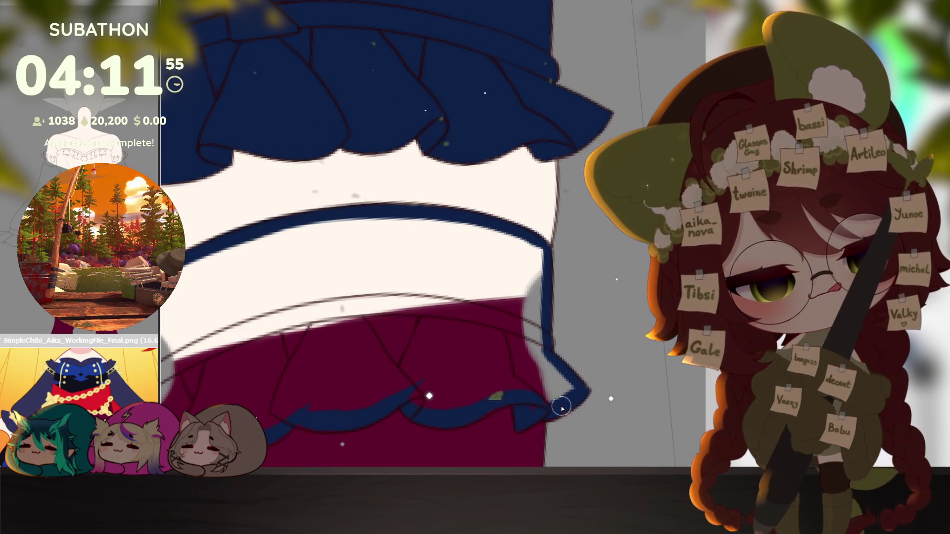
left_click(579, 393)
scroll(579, 391, "down", 3)
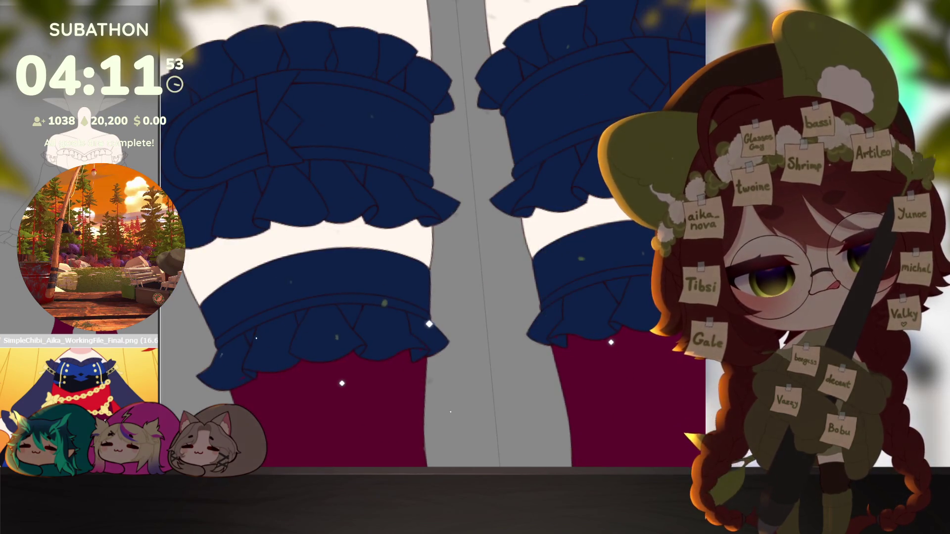
scroll(498, 366, "up", 3)
scroll(499, 366, "up", 3)
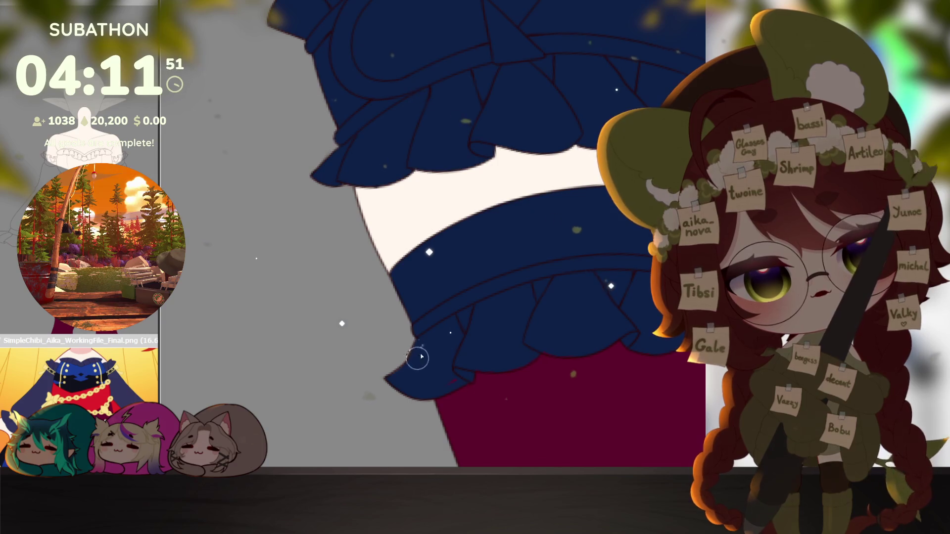
scroll(461, 334, "down", 4)
scroll(579, 311, "up", 3)
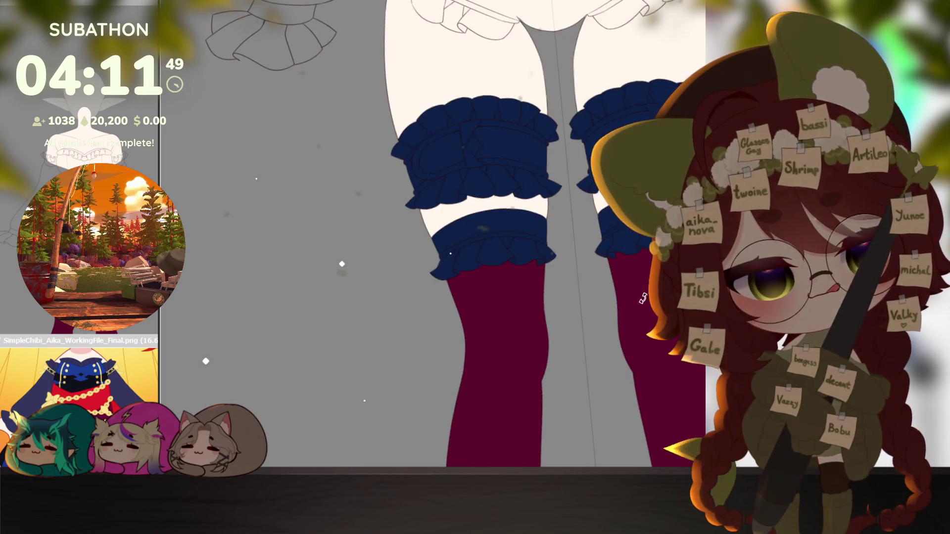
scroll(629, 291, "down", 4)
scroll(635, 312, "down", 2)
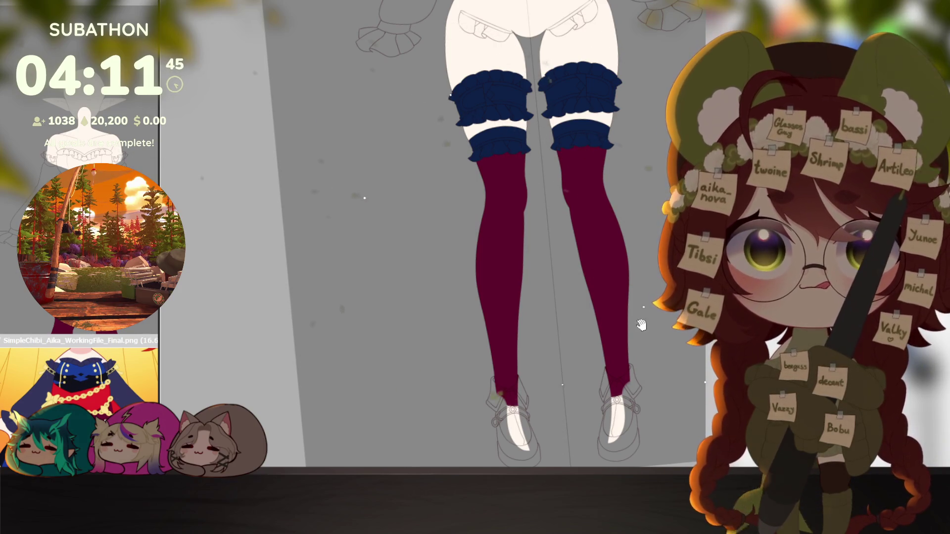
left_click_drag(642, 324, 601, 297)
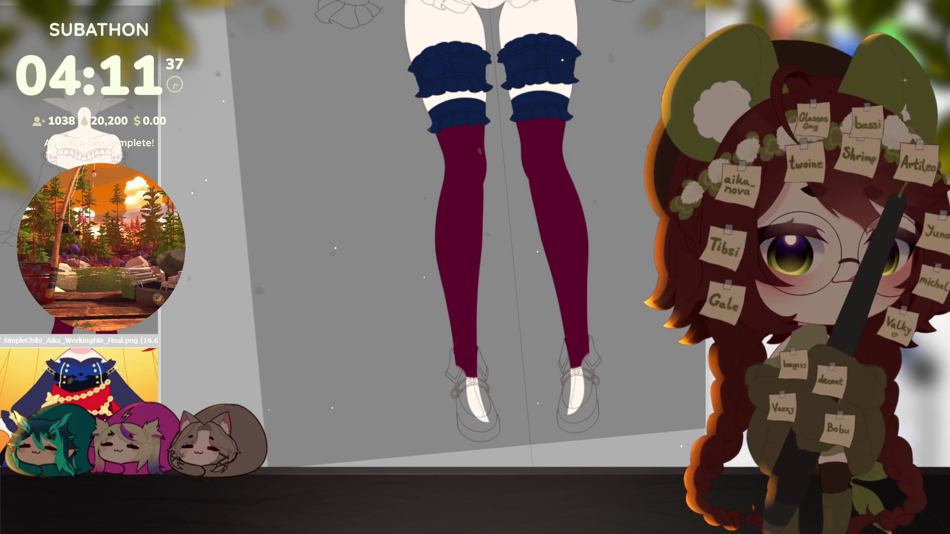
left_click_drag(613, 193, 613, 446)
scroll(623, 289, "down", 2)
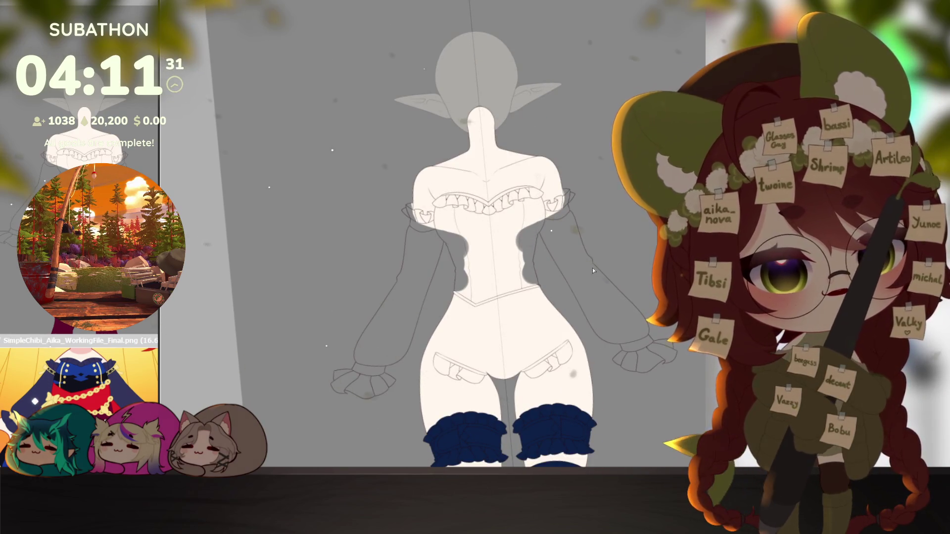
Step: Flat-fill both sleeves, the cuff and the shoulder ruffle pieces on each side
left_click(613, 310)
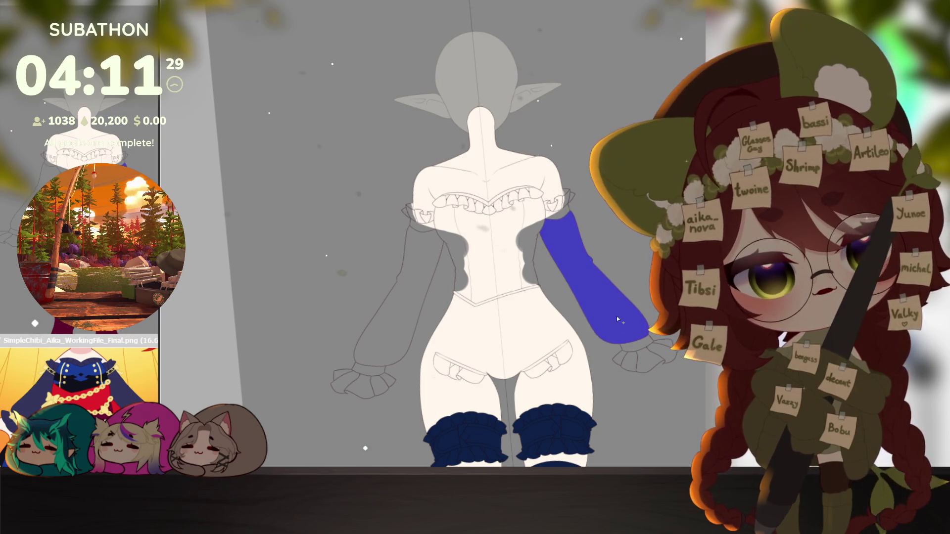
left_click(393, 297)
left_click(639, 359)
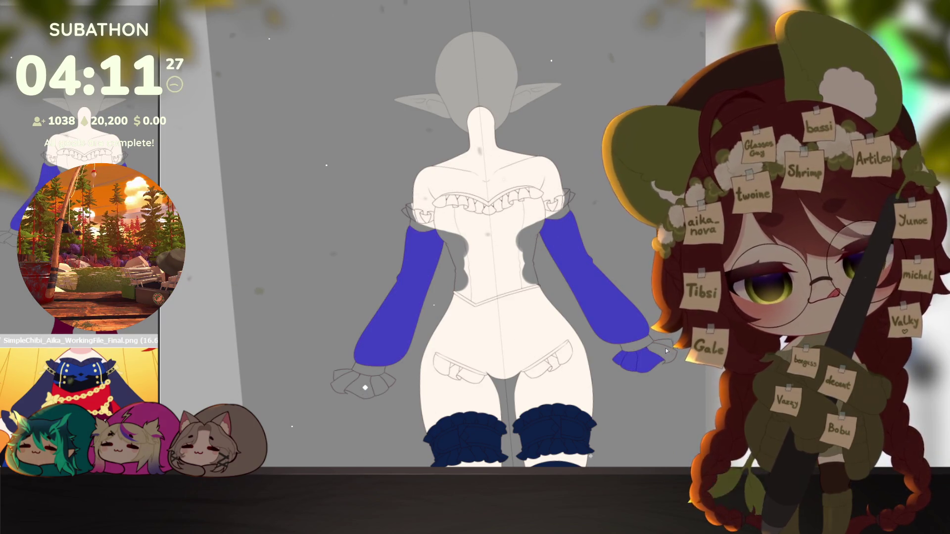
scroll(561, 205, "up", 6)
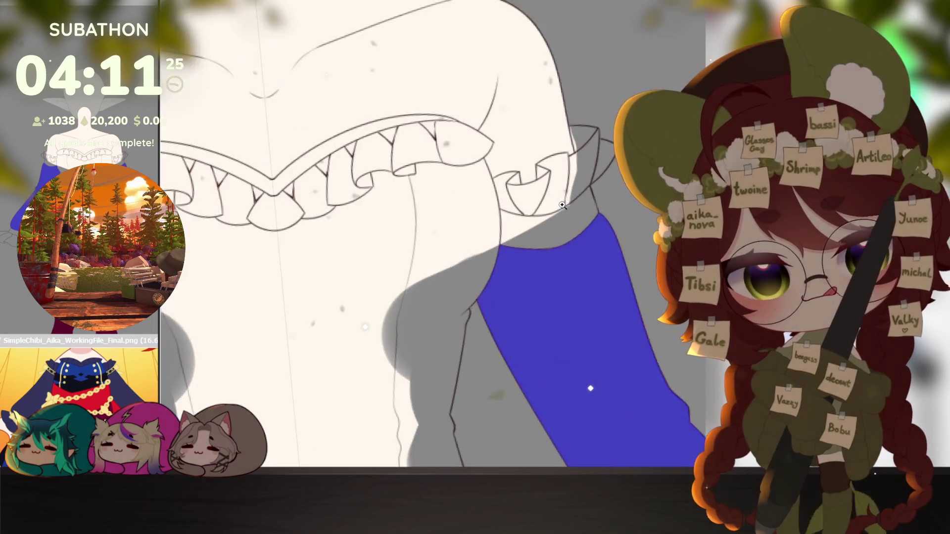
scroll(562, 204, "down", 1)
left_click(520, 245)
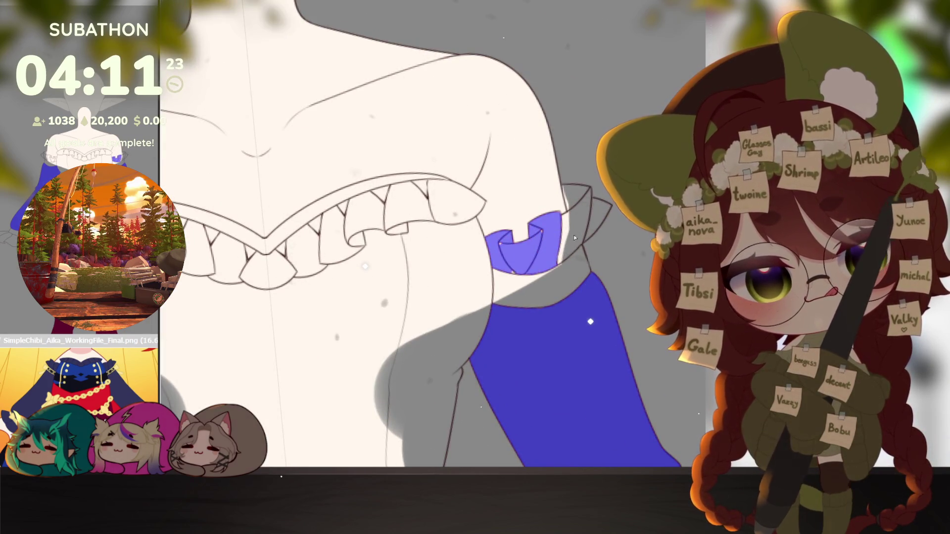
left_click(586, 215)
scroll(520, 259, "down", 4)
scroll(371, 260, "up", 4)
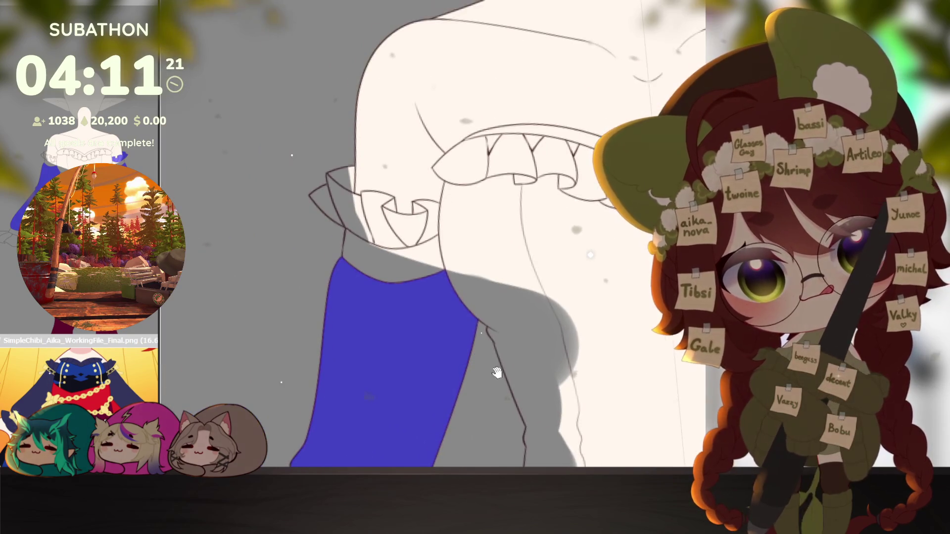
left_click_drag(319, 201, 401, 224)
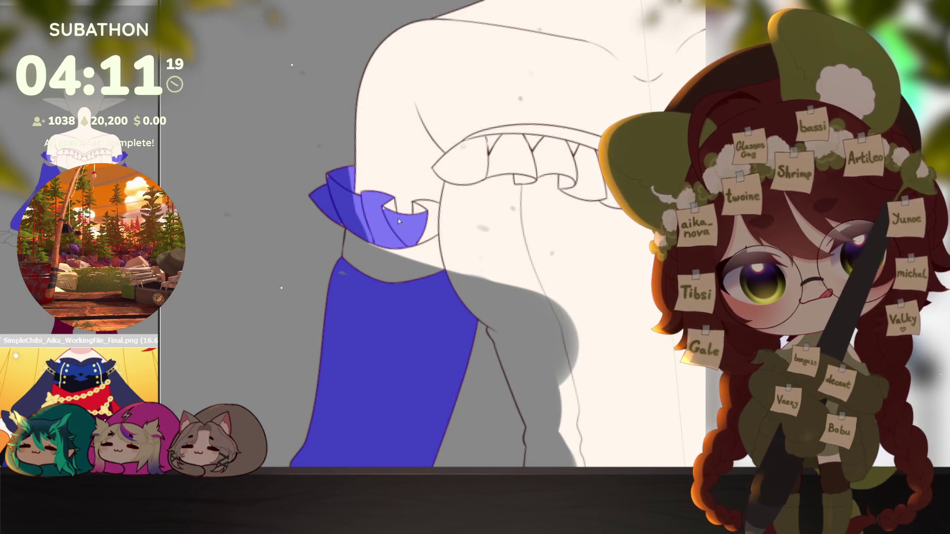
left_click(430, 211)
Step: Flat-fill all the wrist ruffle pieces along both cuffs
left_click_drag(476, 223, 416, 75)
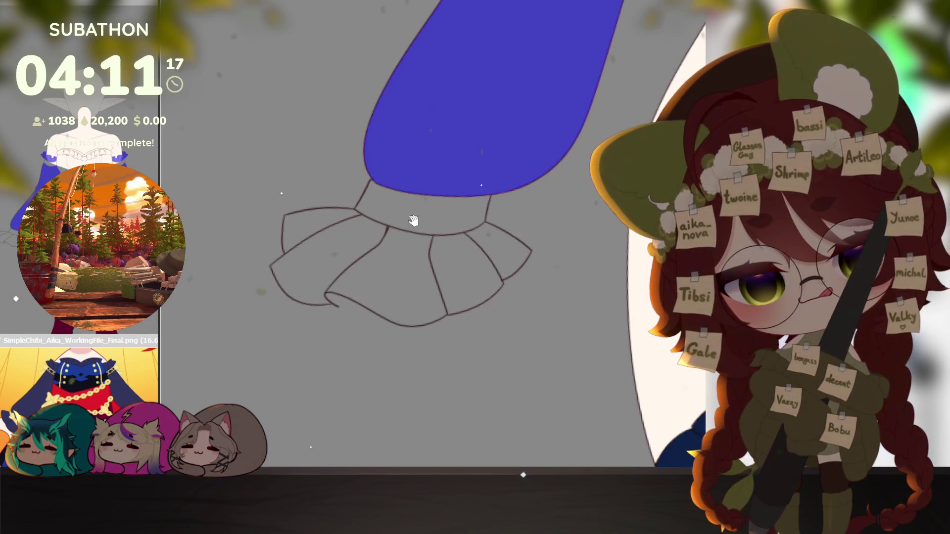
left_click(312, 252)
left_click_drag(340, 255, 504, 268)
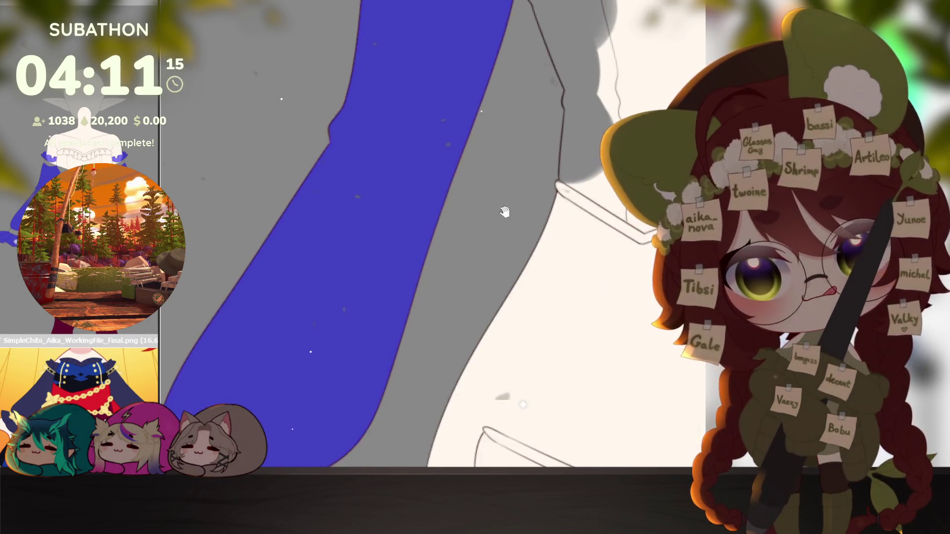
left_click_drag(416, 148, 508, 224)
scroll(507, 225, "down", 2)
Step: Flat-fill the left and right neckline frills, undoing one stray canvas-wide fill, and start recolouring to navy
mouse_move(334, 259)
left_mouse_down()
mouse_move(427, 241)
mouse_move(469, 271)
left_mouse_up()
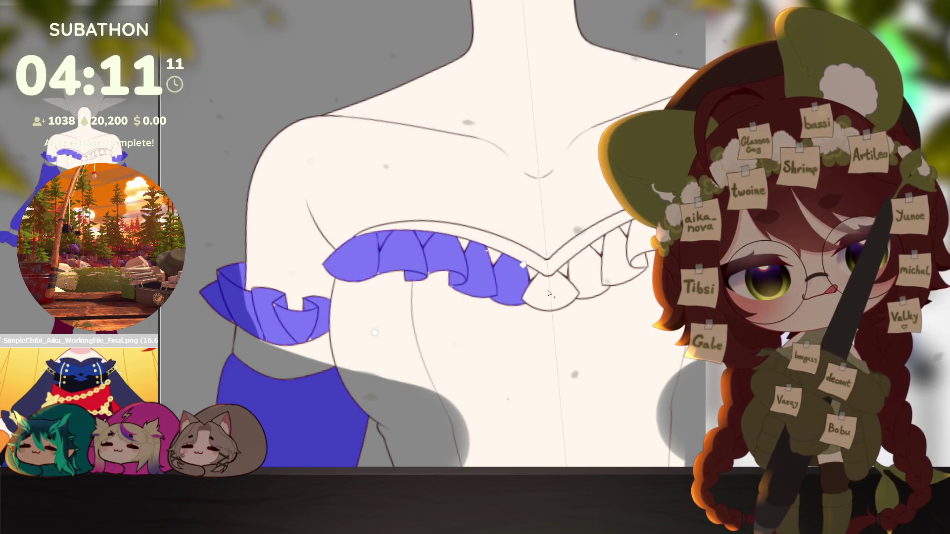
left_click_drag(549, 293, 462, 244)
left_click(528, 270)
key("ctrl+z")
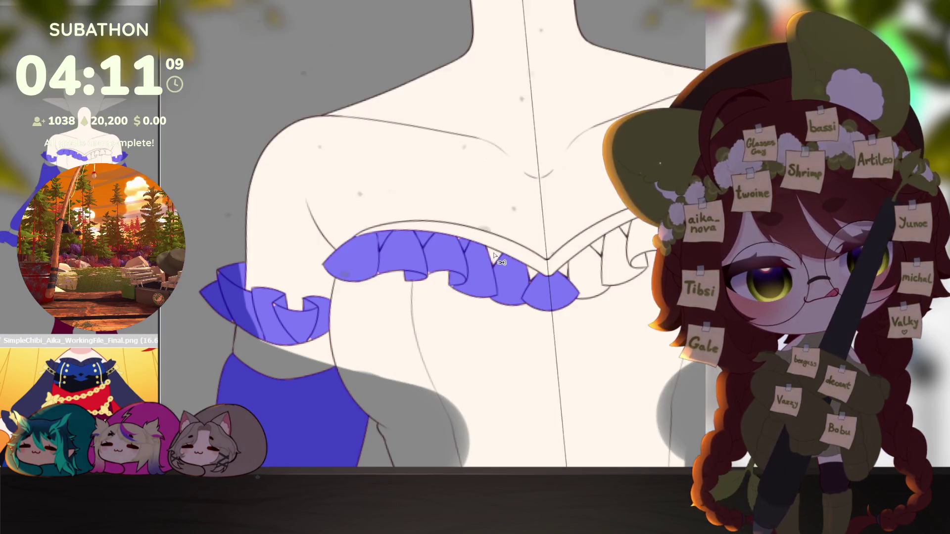
left_click_drag(597, 253, 624, 267)
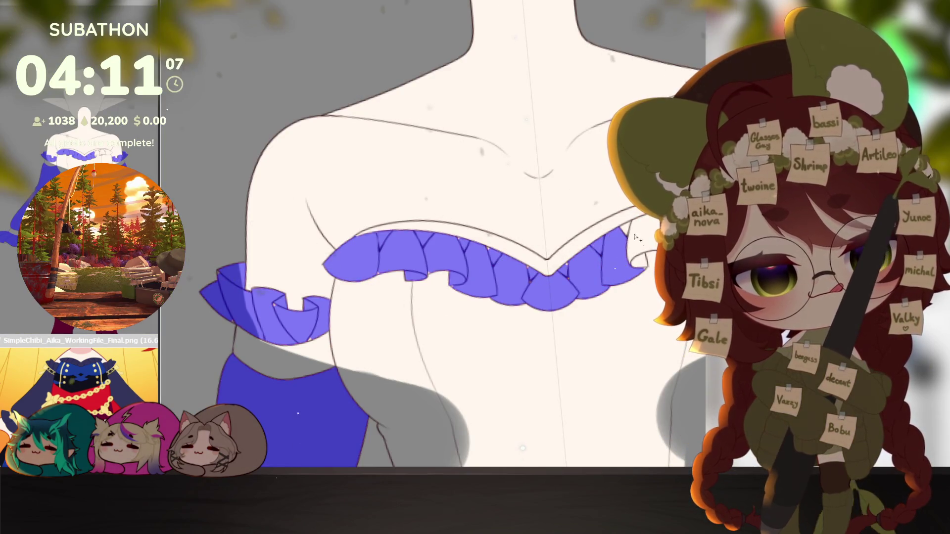
scroll(623, 258, "down", 1)
scroll(622, 259, "down", 1)
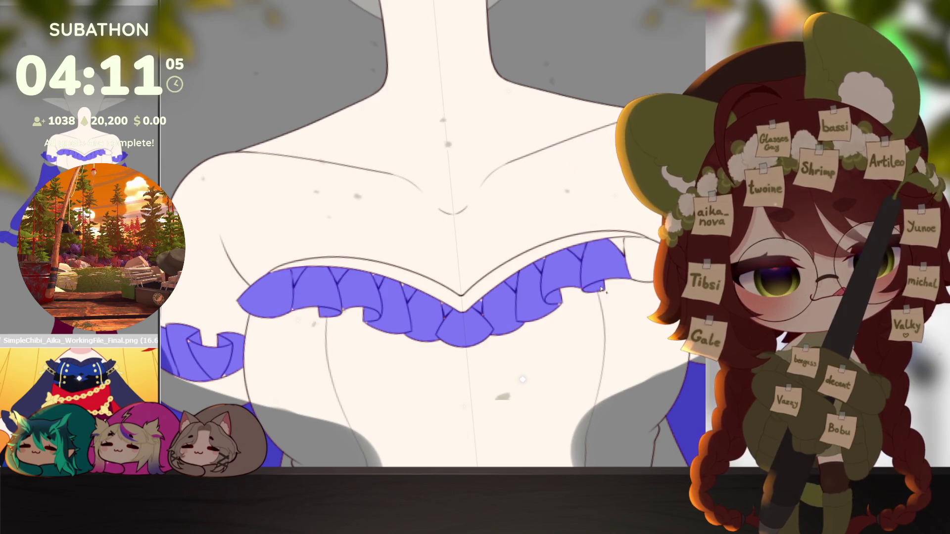
scroll(623, 315, "down", 3)
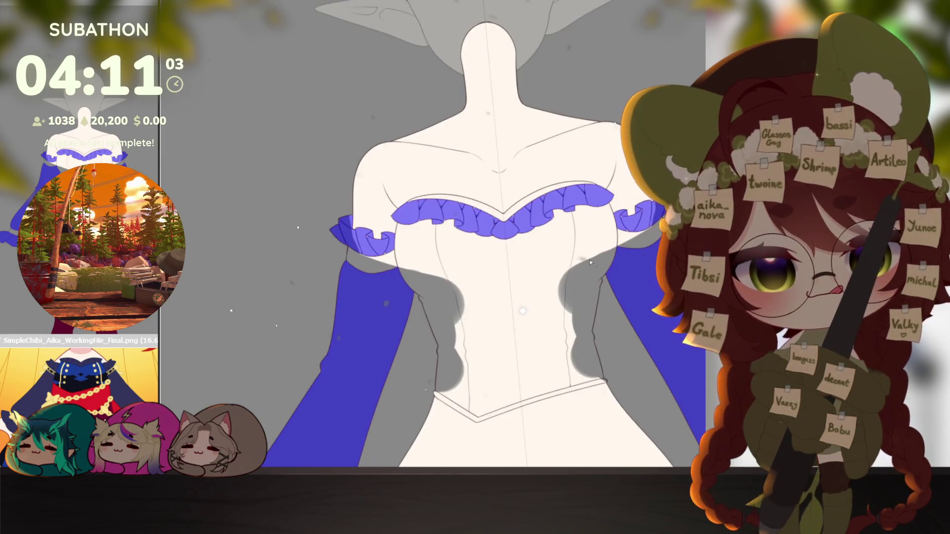
key("ctrl+u")
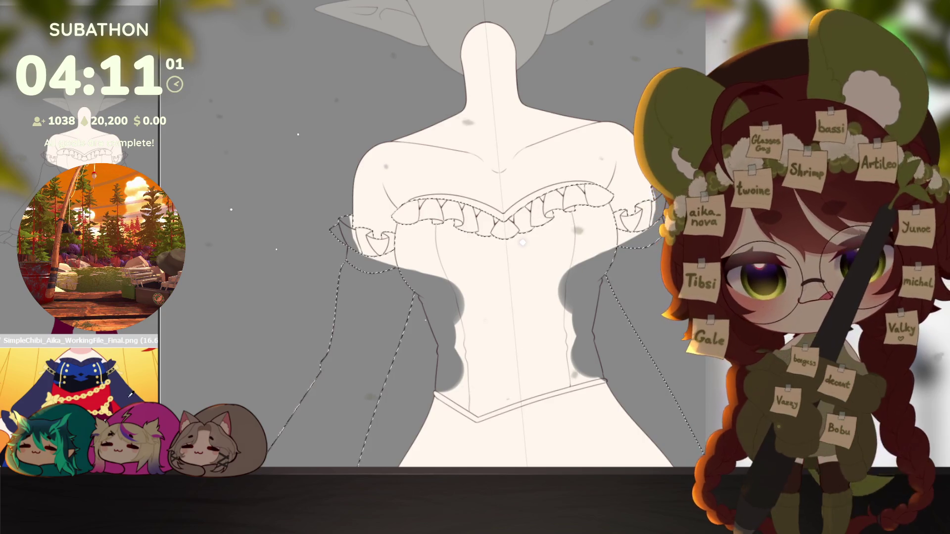
scroll(386, 207, "up", 5)
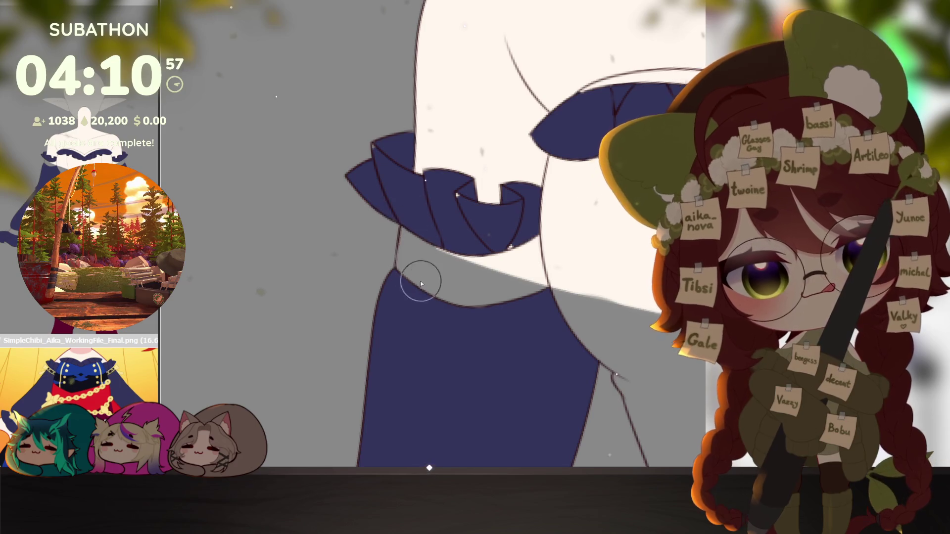
Step: Pan, rotate and zoom around the navy shoulder ruffles, sleeve and cuff to check coverage, then show the whole figure
mouse_move(421, 267)
left_mouse_down()
mouse_move(447, 288)
mouse_move(415, 238)
left_mouse_up()
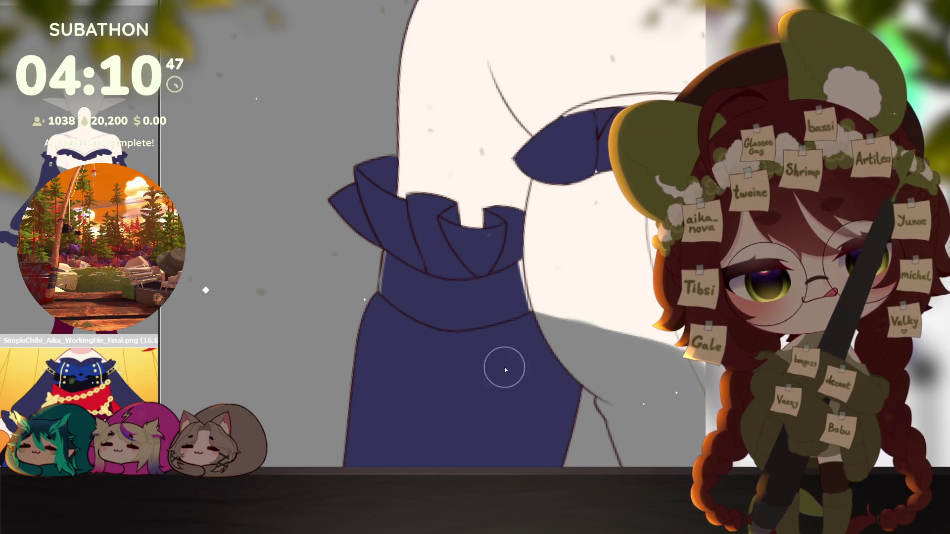
left_click_drag(548, 358, 523, 325)
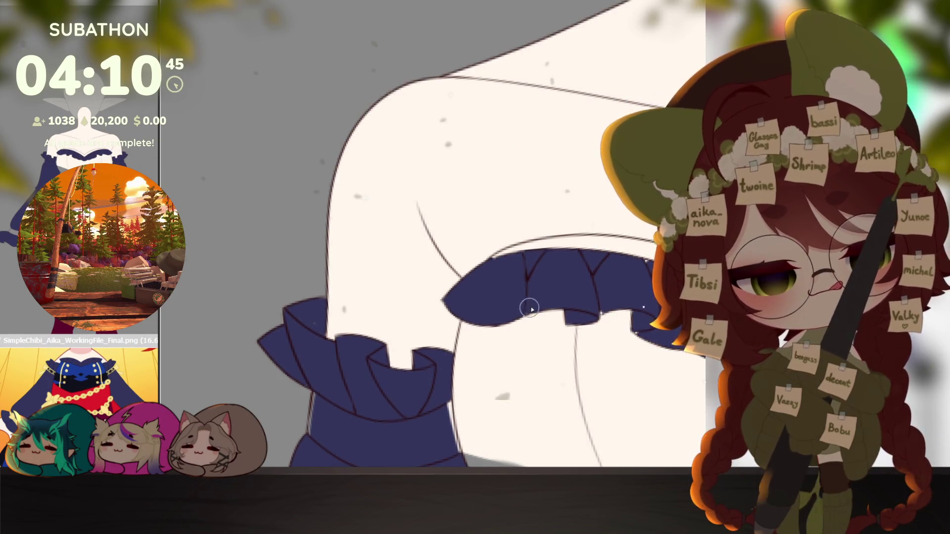
left_click_drag(575, 280, 499, 414)
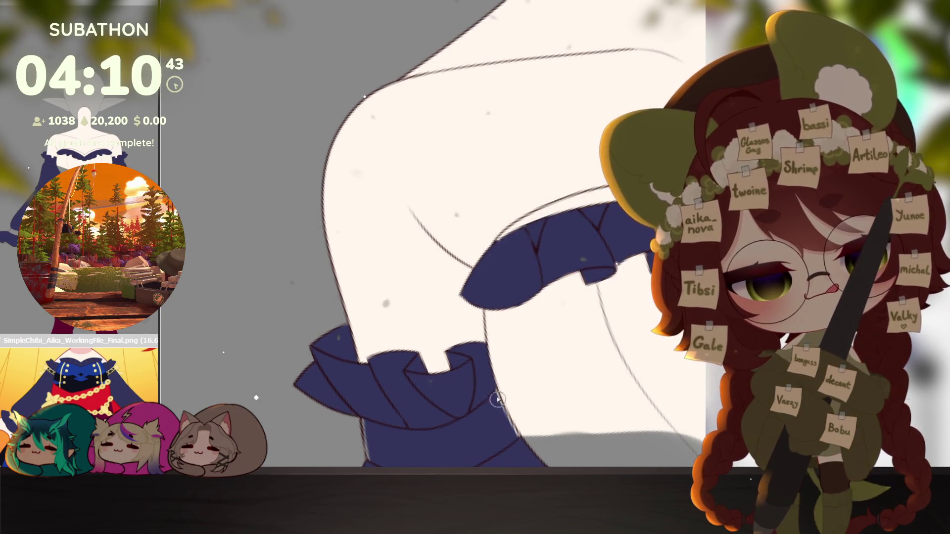
left_click_drag(536, 461, 526, 396)
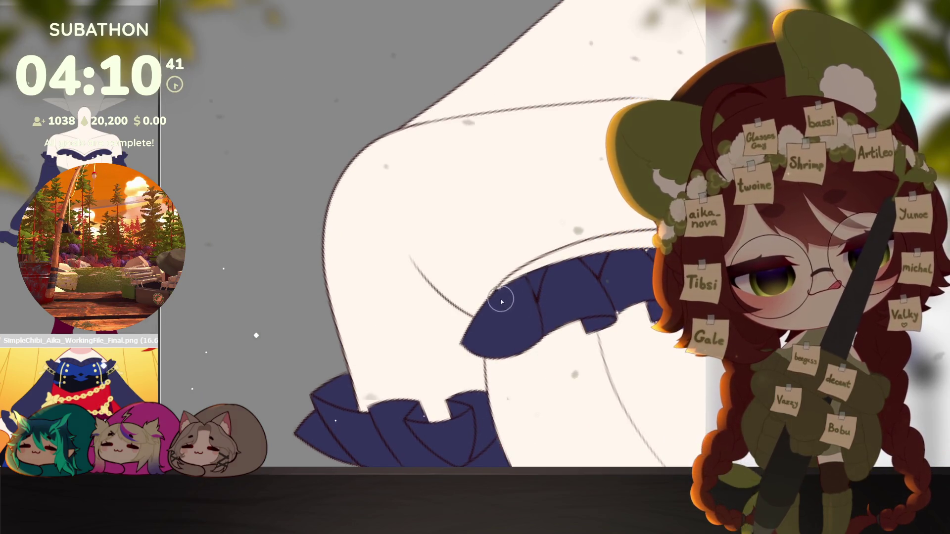
left_click_drag(573, 259, 620, 209)
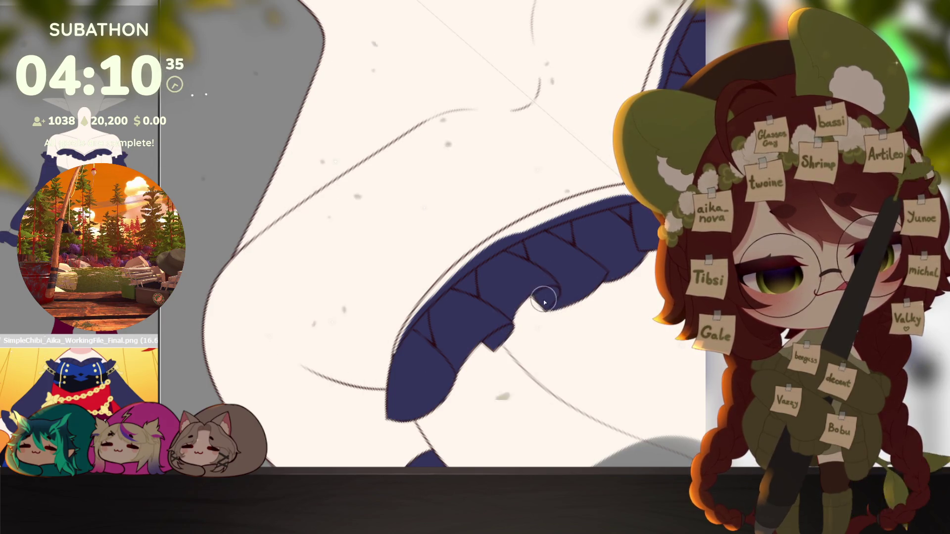
left_click_drag(582, 285, 468, 274)
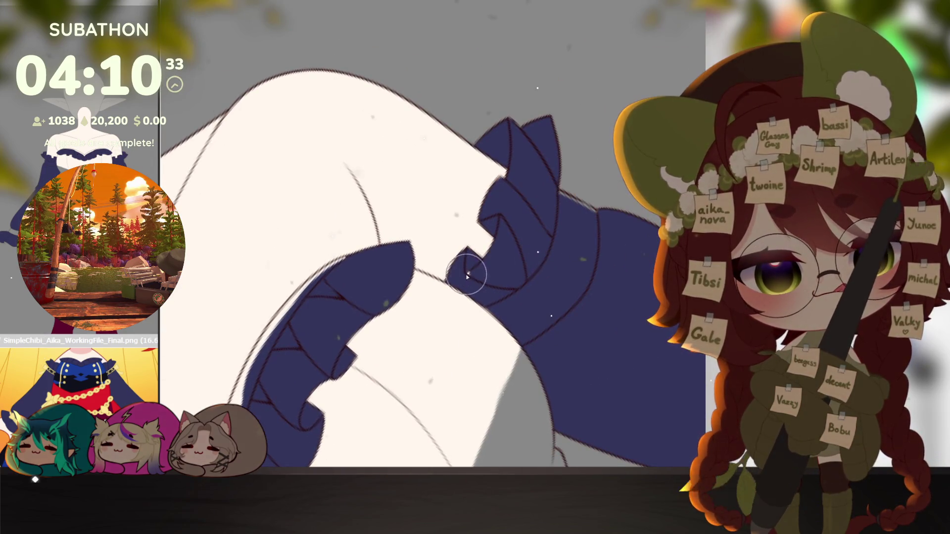
mouse_move(501, 307)
left_mouse_down()
mouse_move(216, 372)
mouse_move(427, 222)
mouse_move(596, 275)
left_mouse_up()
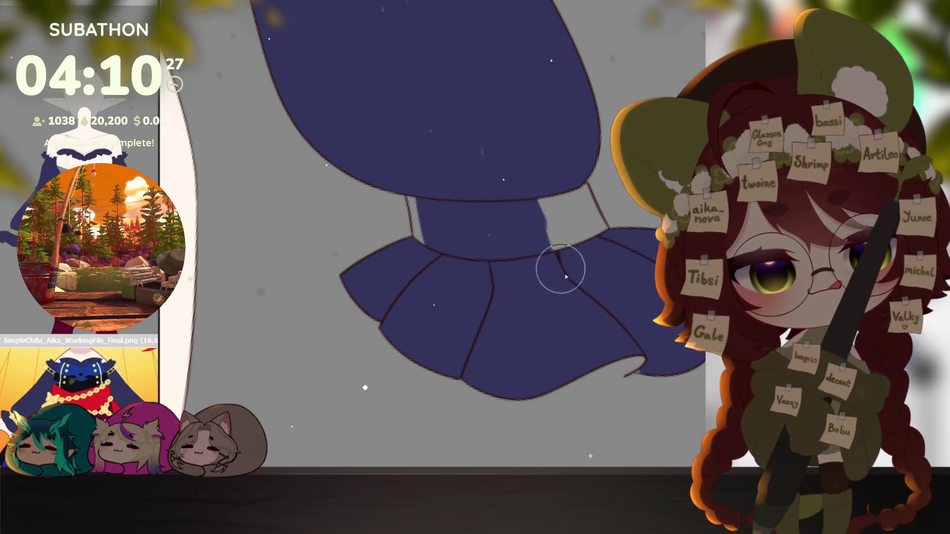
left_click_drag(584, 306, 622, 359)
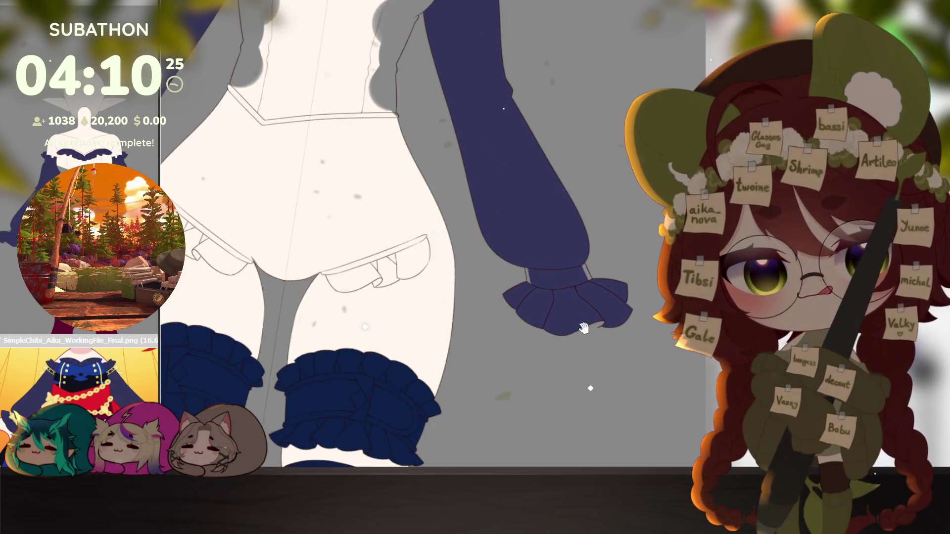
scroll(584, 306, "down", 5)
scroll(622, 360, "down", 1)
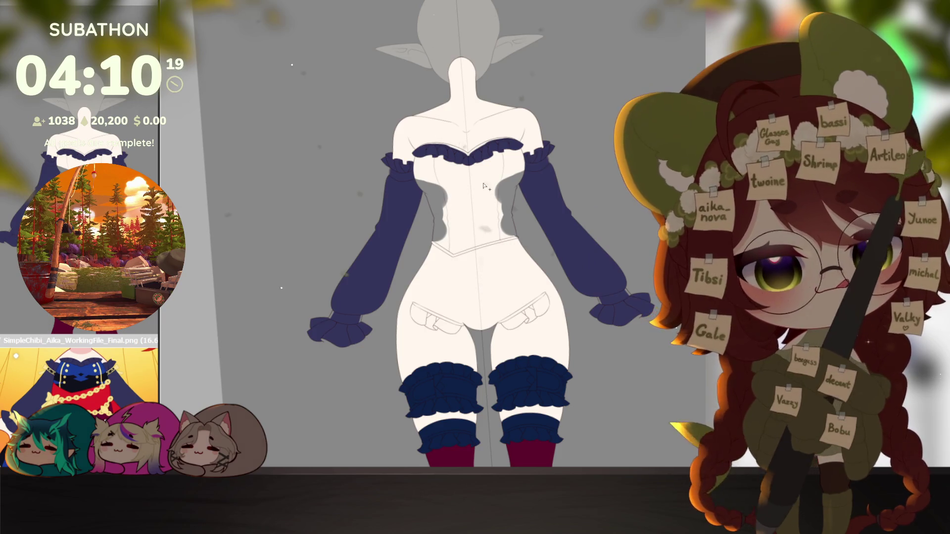
scroll(475, 186, "up", 5)
Step: Fill both halves of the bodice in two strokes, then turn the fill into a selection
left_click_drag(401, 185, 416, 297)
left_click_drag(461, 149, 534, 297)
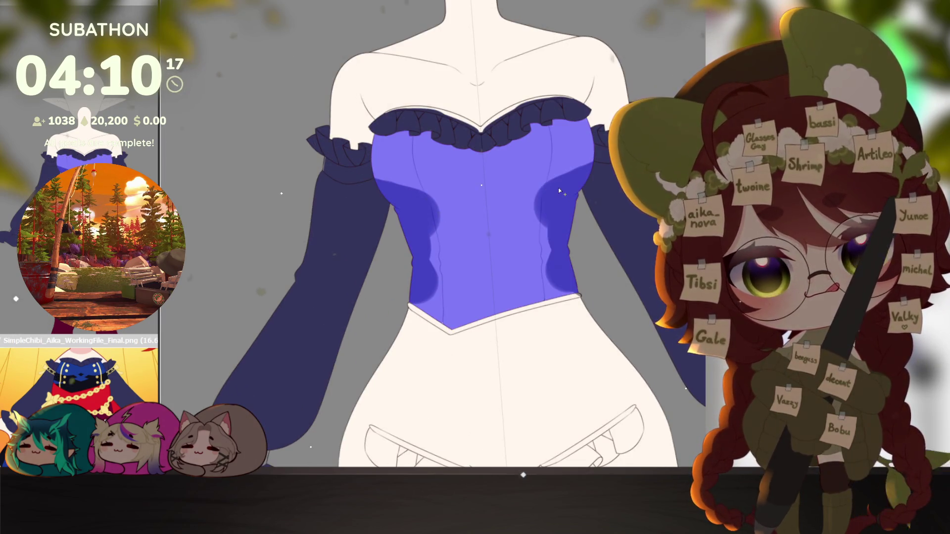
key("ctrl+z")
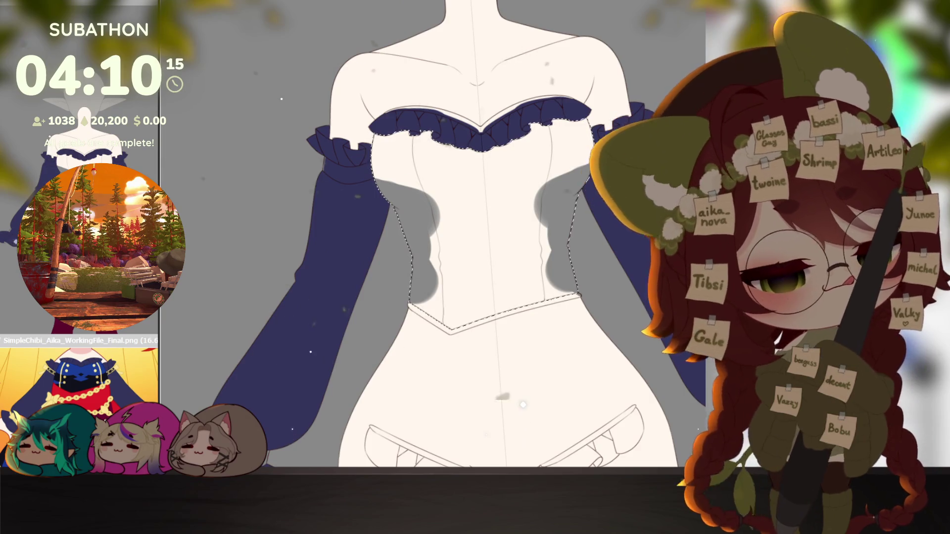